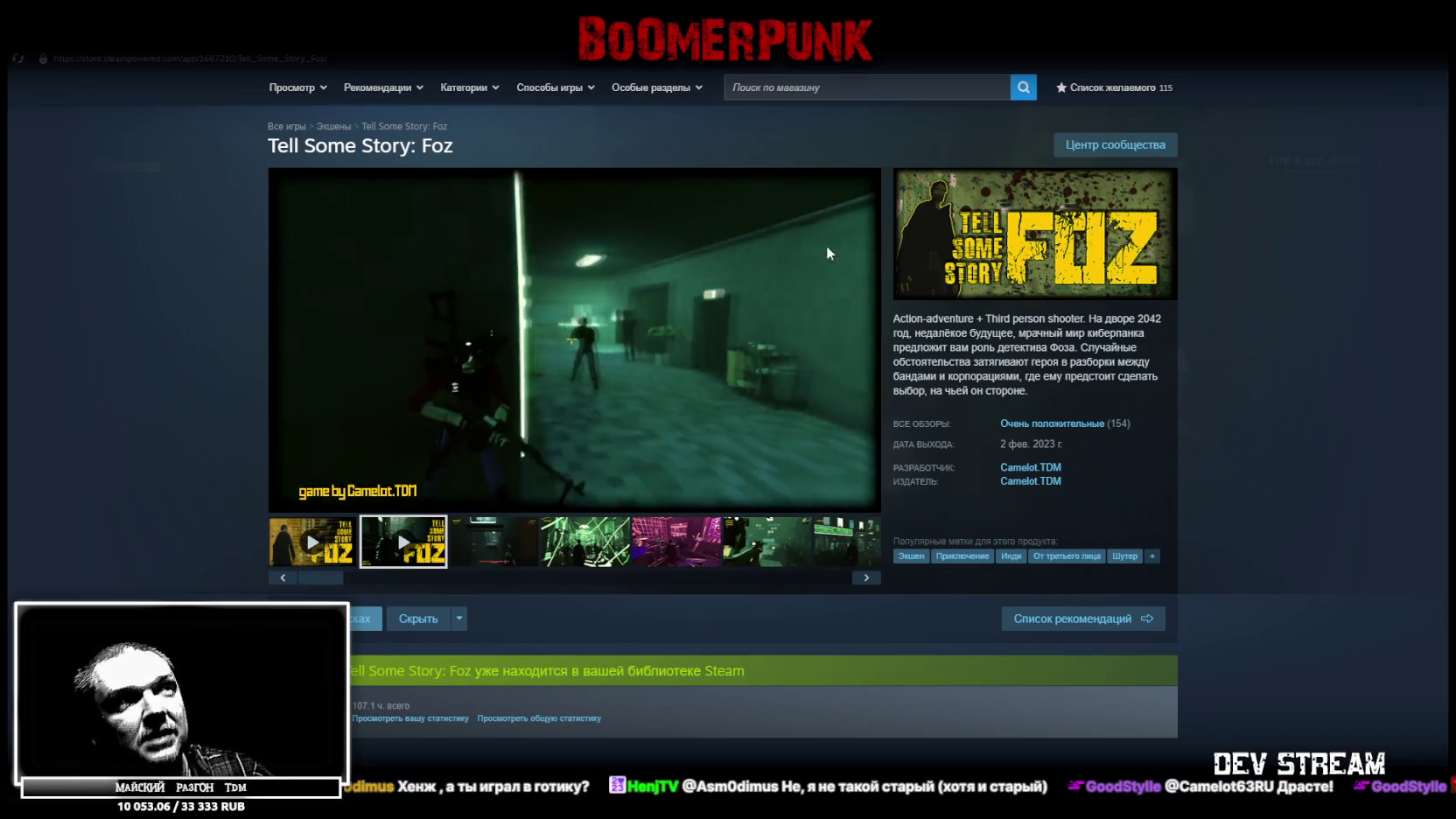
- Leave the Foz store page and open BoomerPunk's page in the Steam library
scroll(594, 602, down, 5)
scroll(594, 603, up, 5)
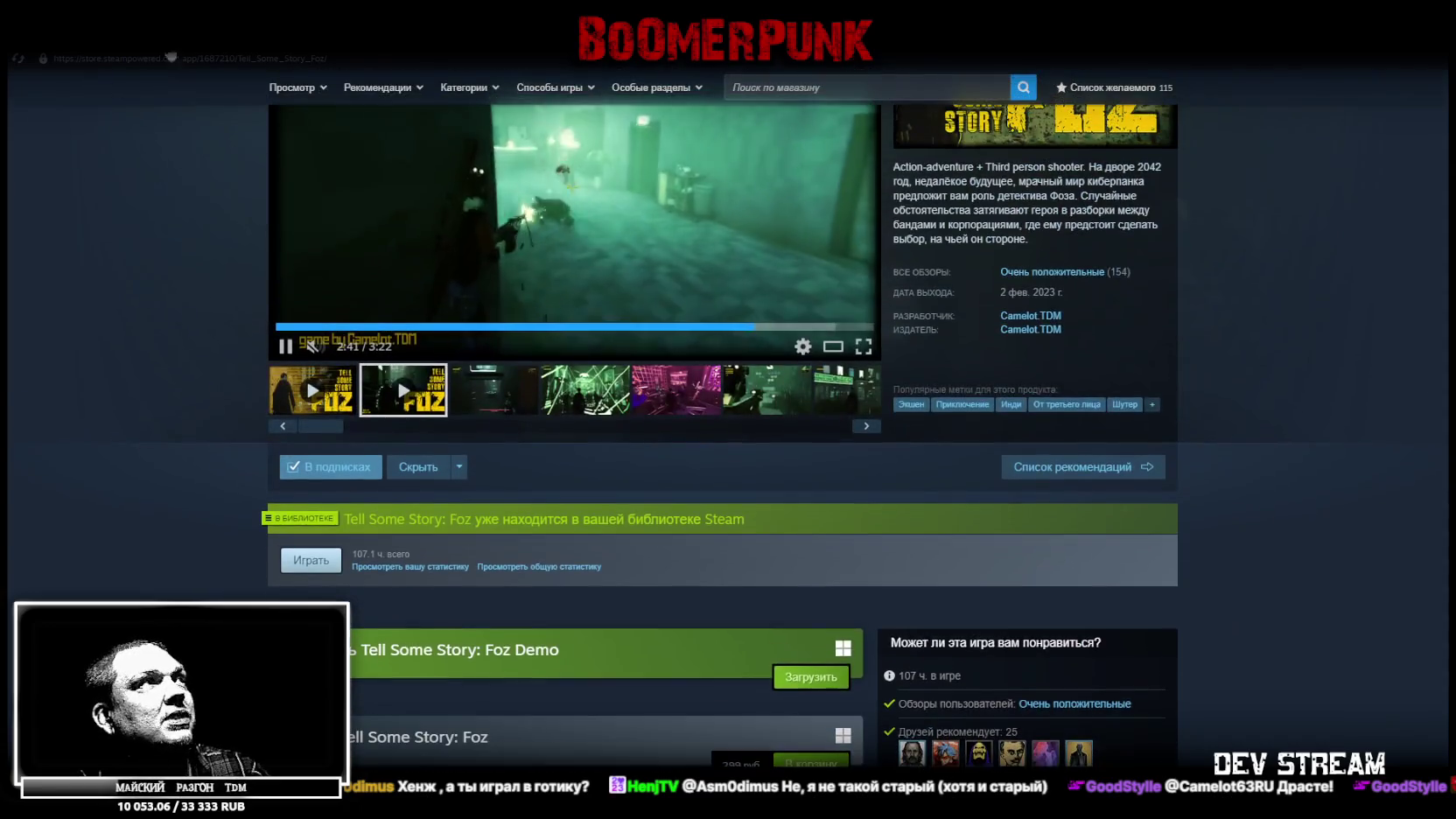
click(157, 39)
click(66, 226)
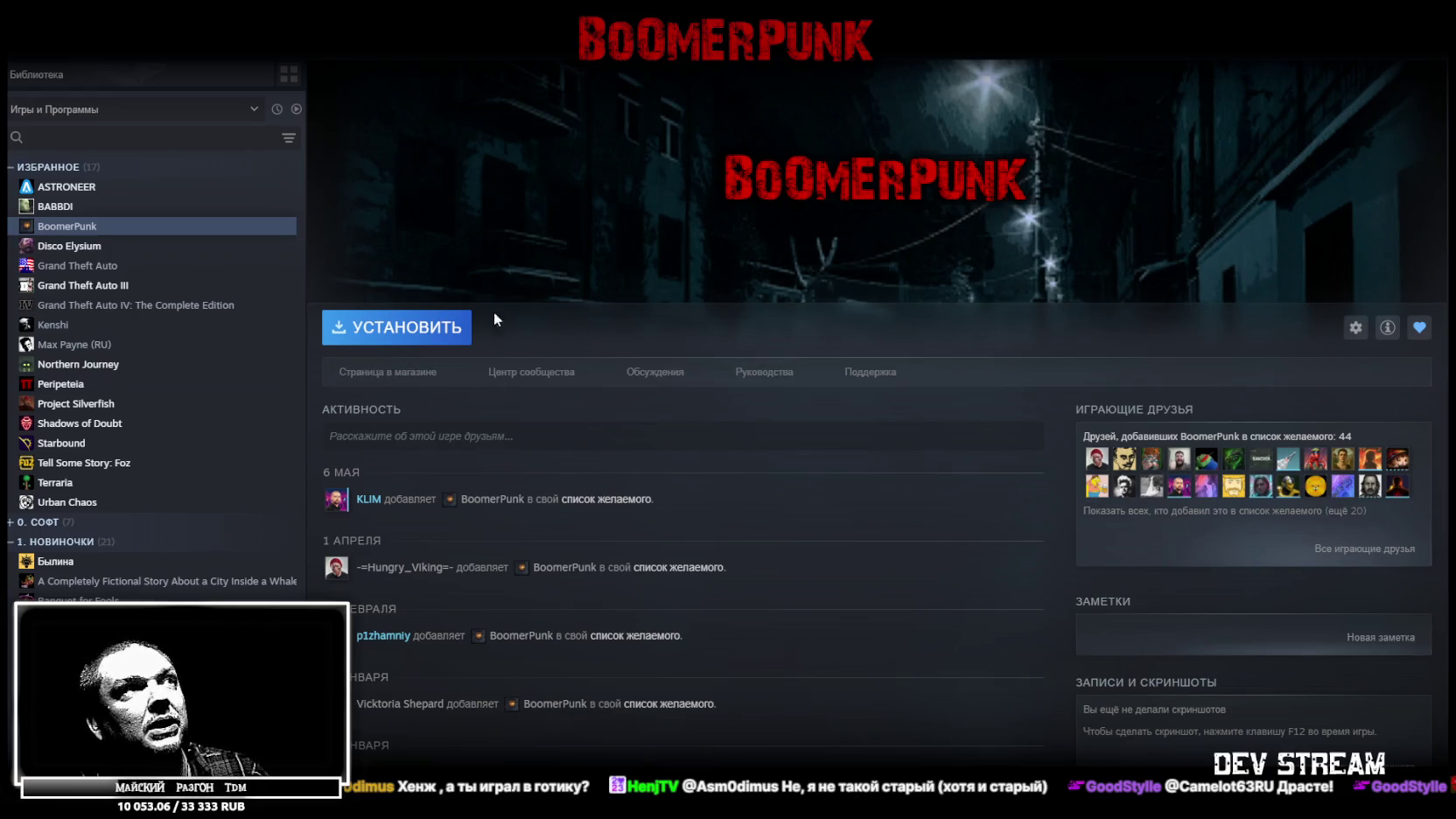
- View BoomerPunk's store page, then switch to its Steamworks Wishlist Actions report
click(403, 372)
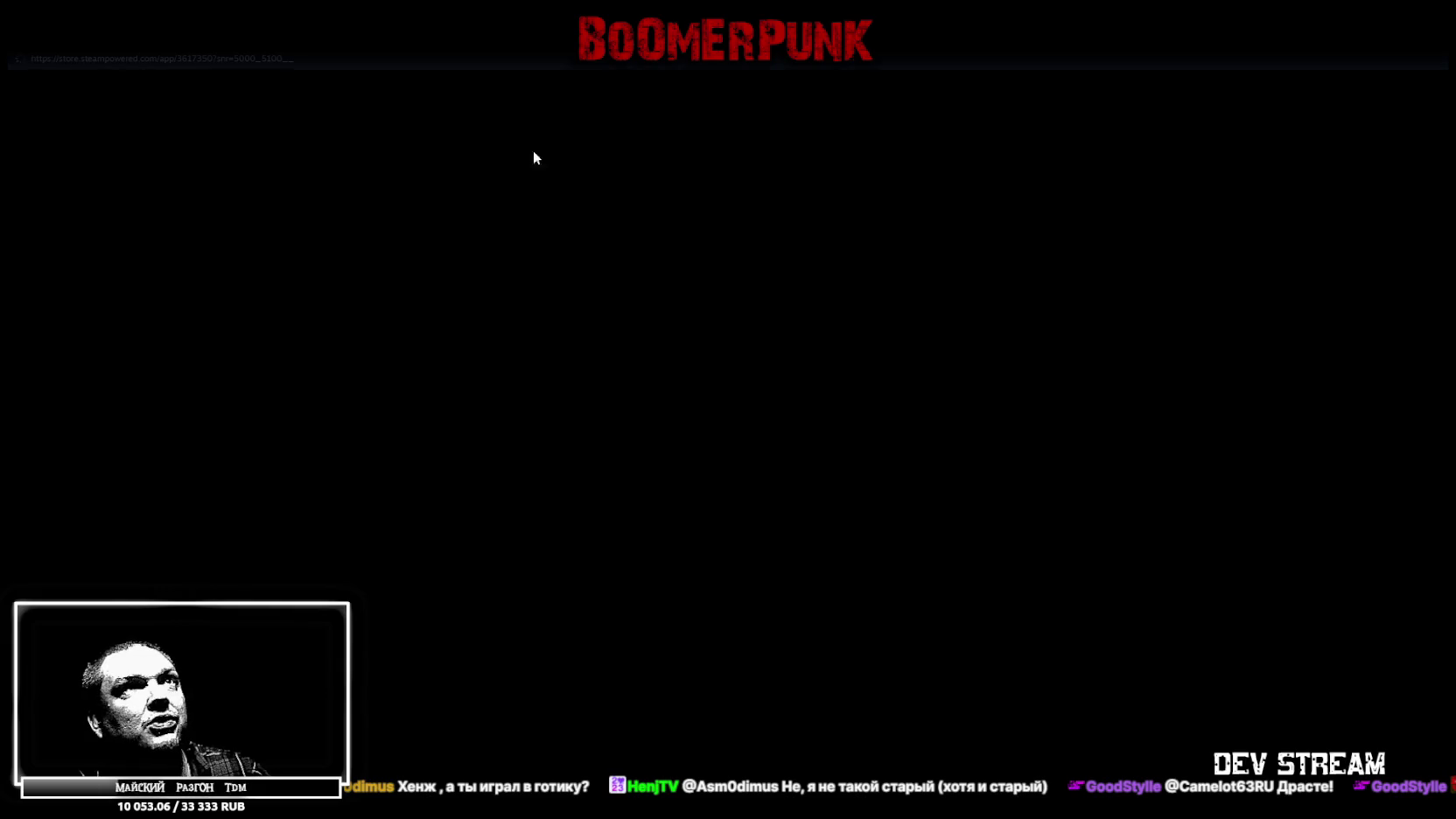
scroll(571, 477, down, 3)
scroll(561, 483, up, 1)
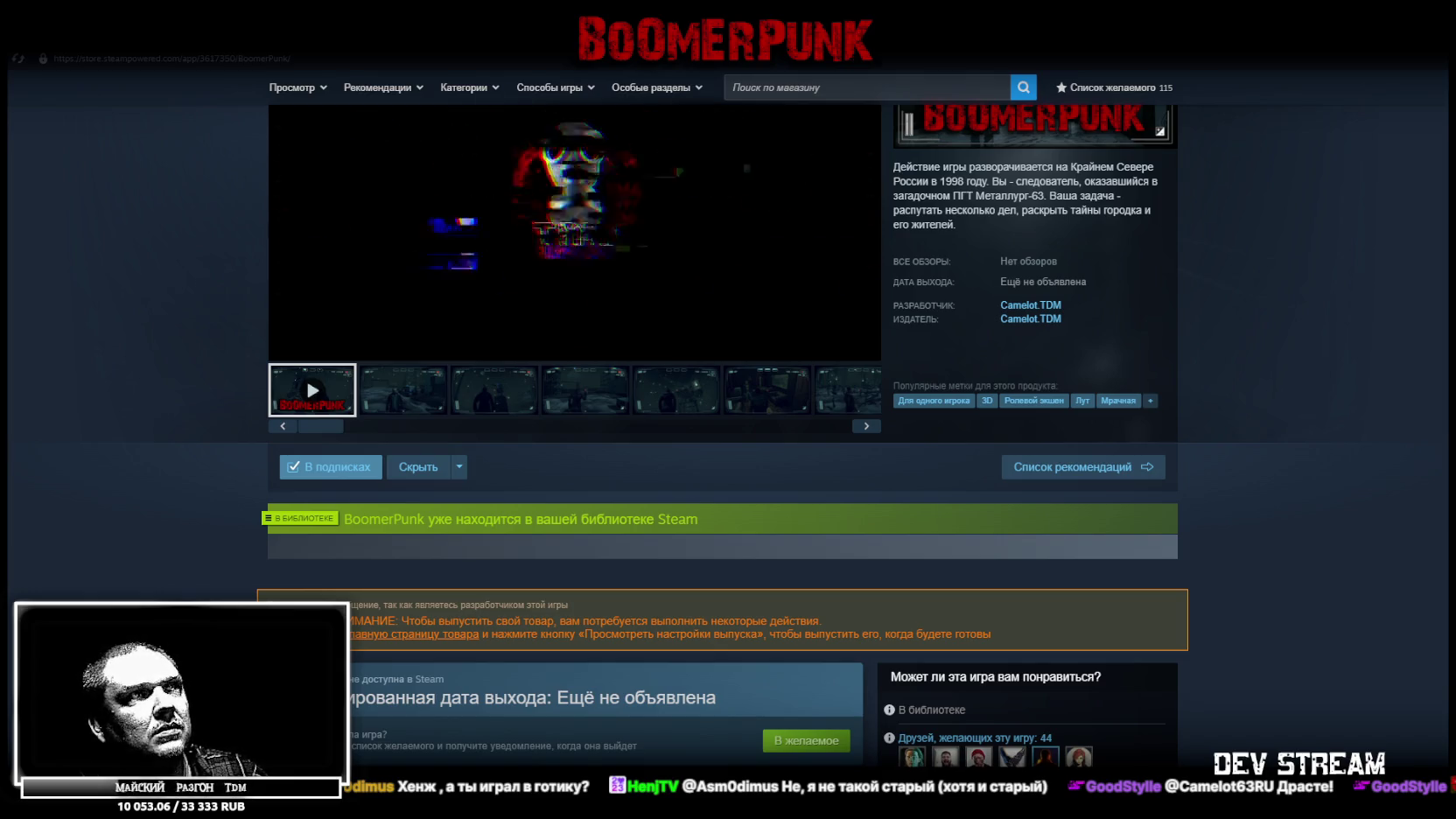
scroll(30, 495, up, 2)
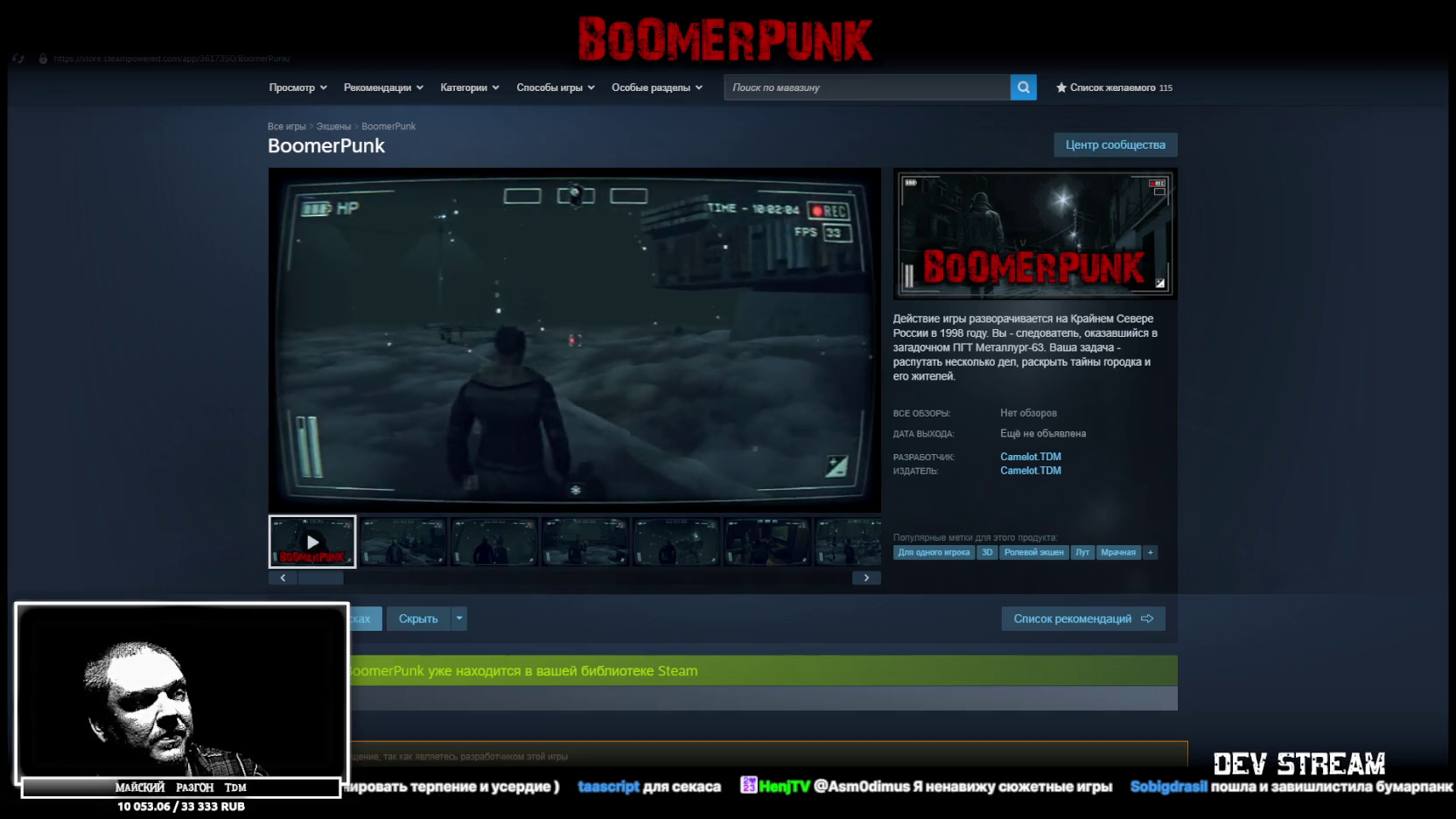
key(alt+Tab)
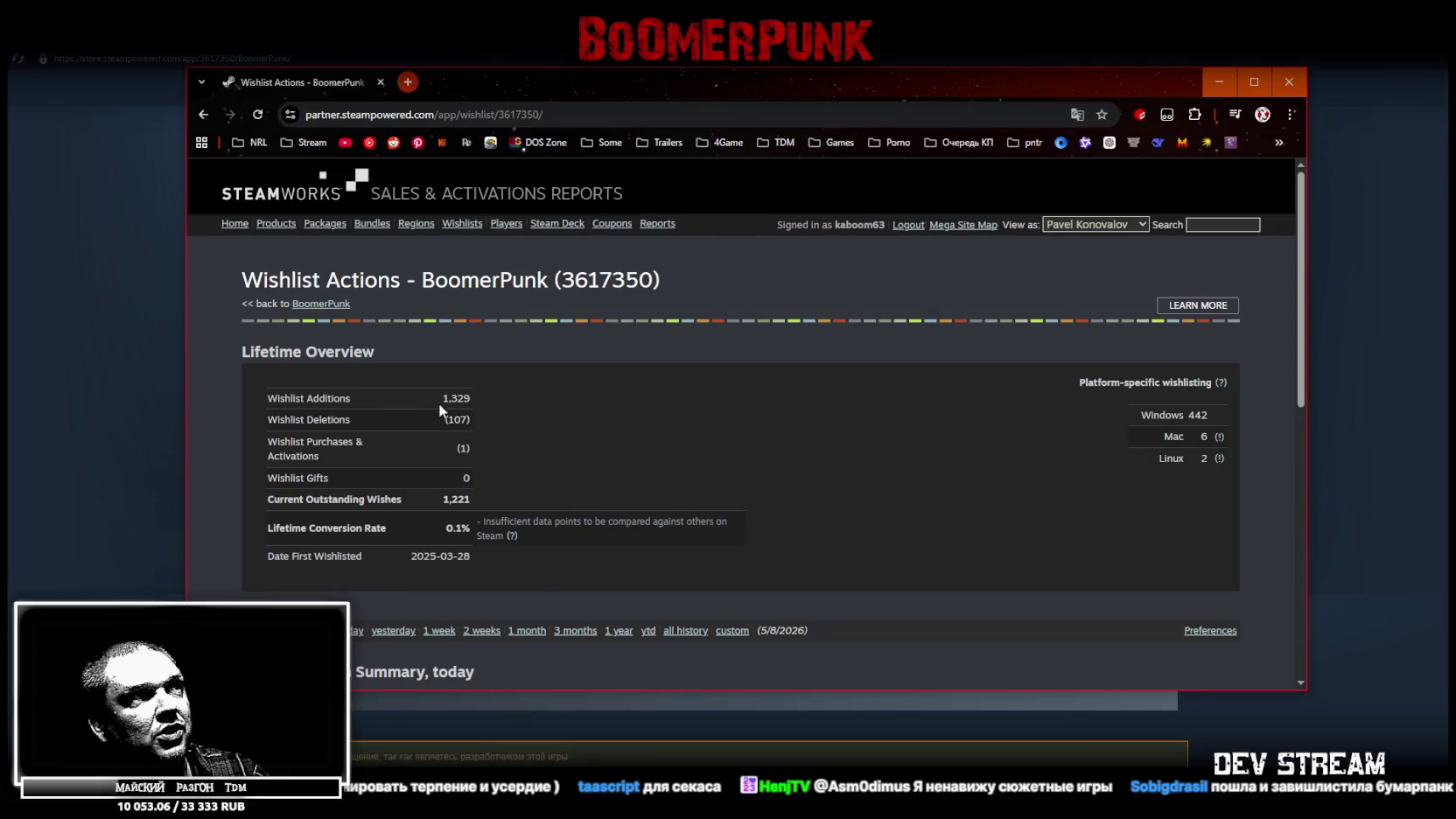
- Highlight the 107 Wishlist Deletions figure in BoomerPunk's report, then close the report window
mouse_move(447, 400)
mouse_down()
mouse_move(481, 405)
mouse_move(466, 418)
mouse_up()
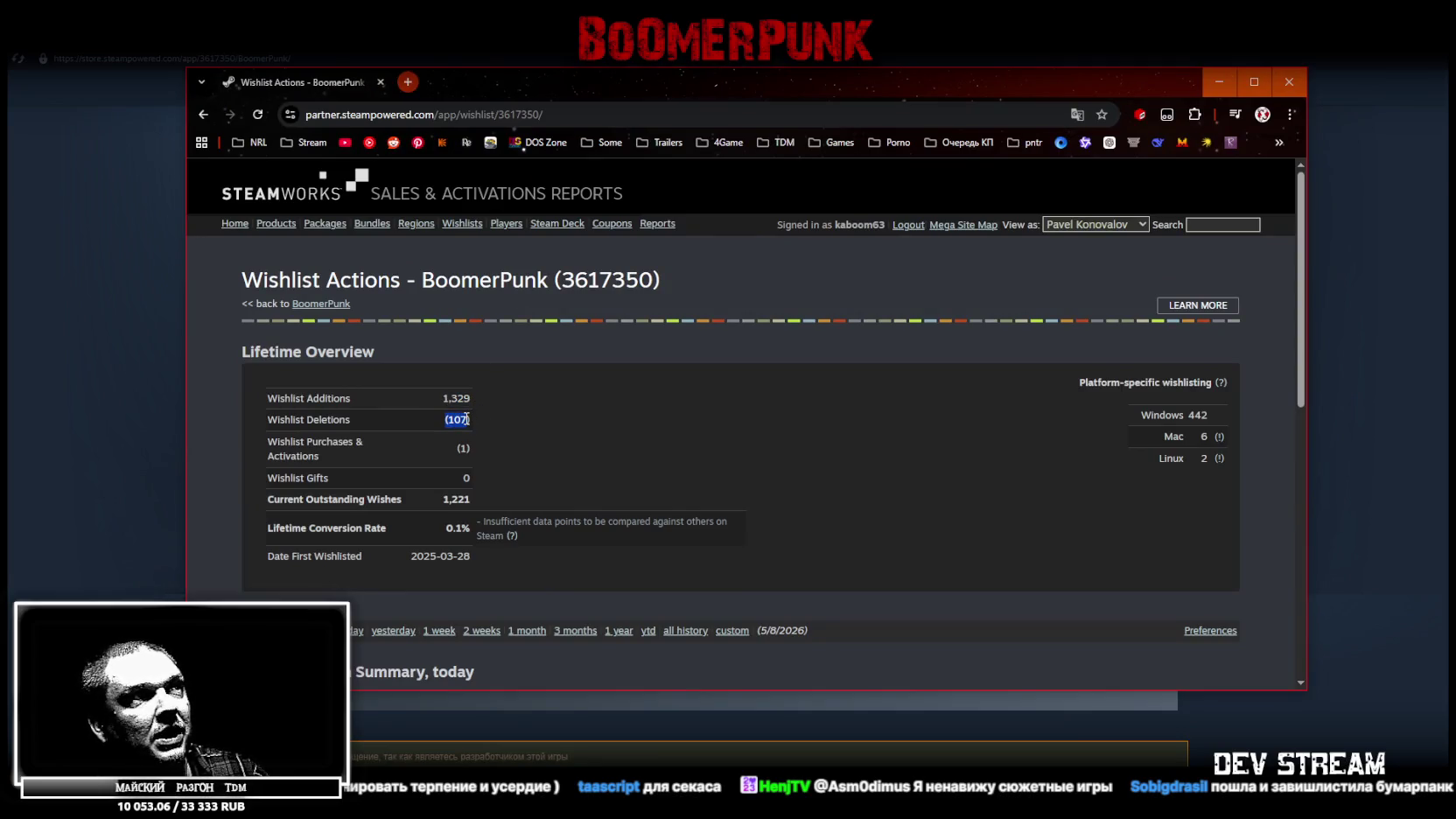
click(477, 426)
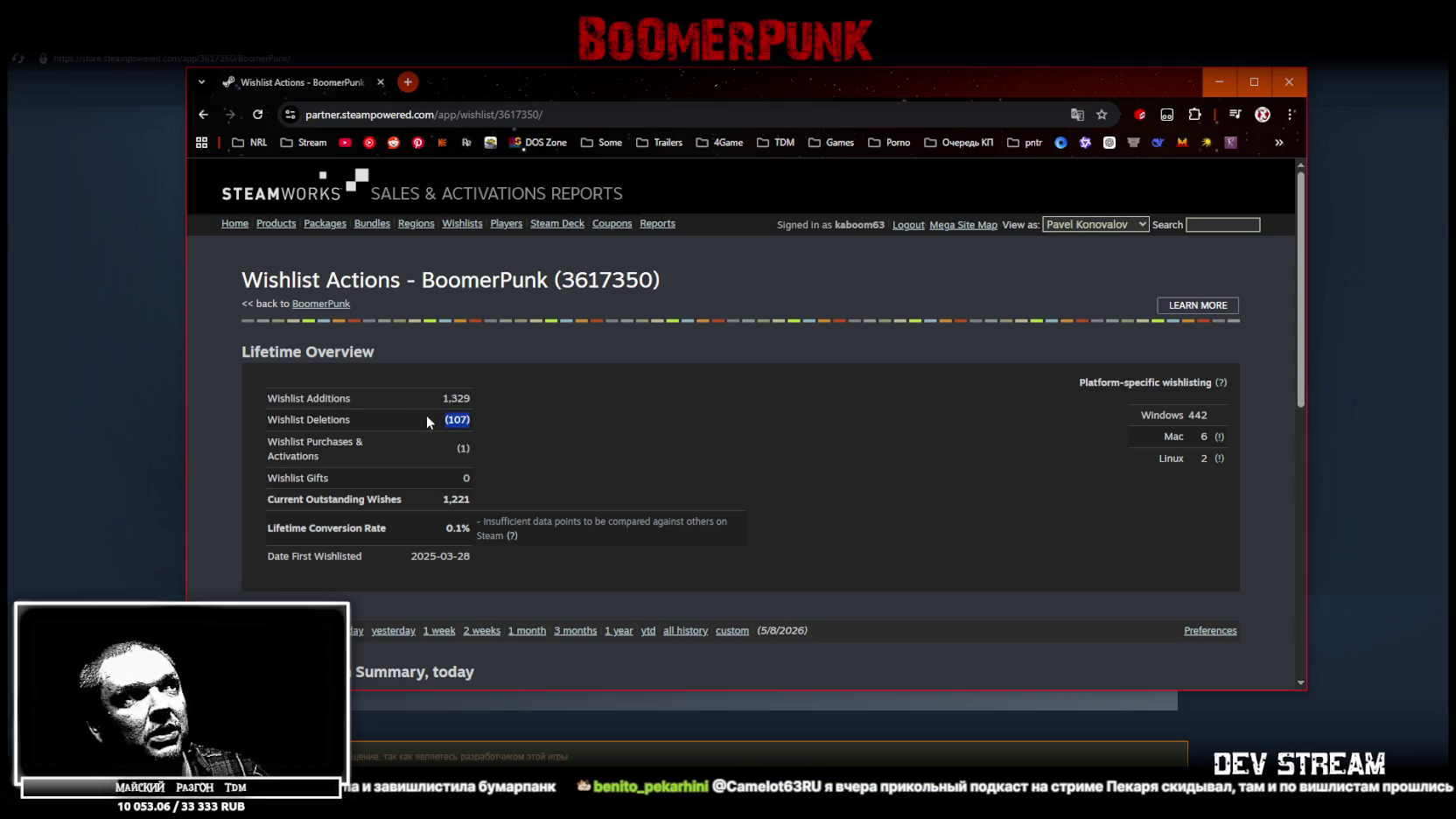
click(435, 420)
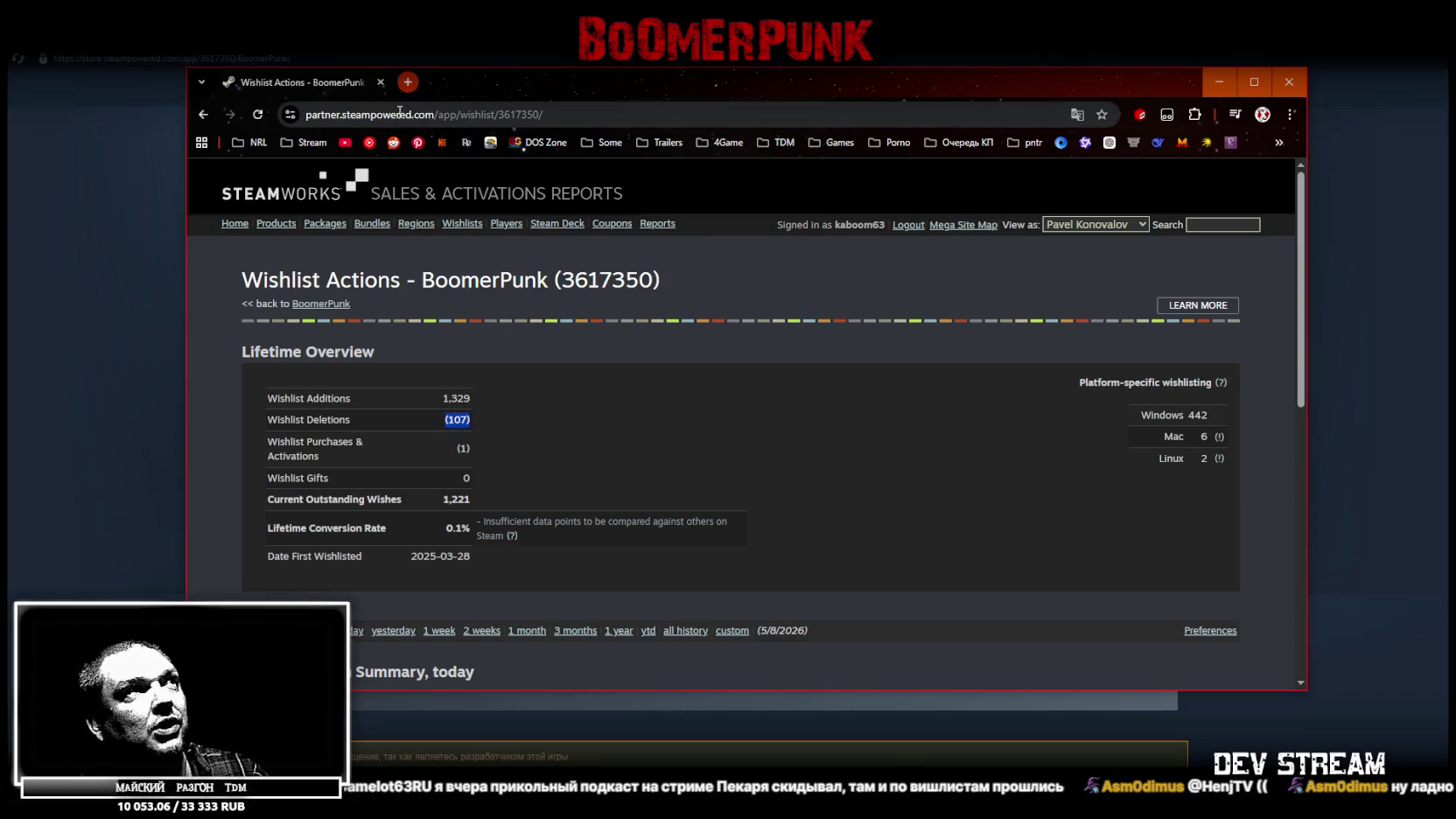
click(380, 82)
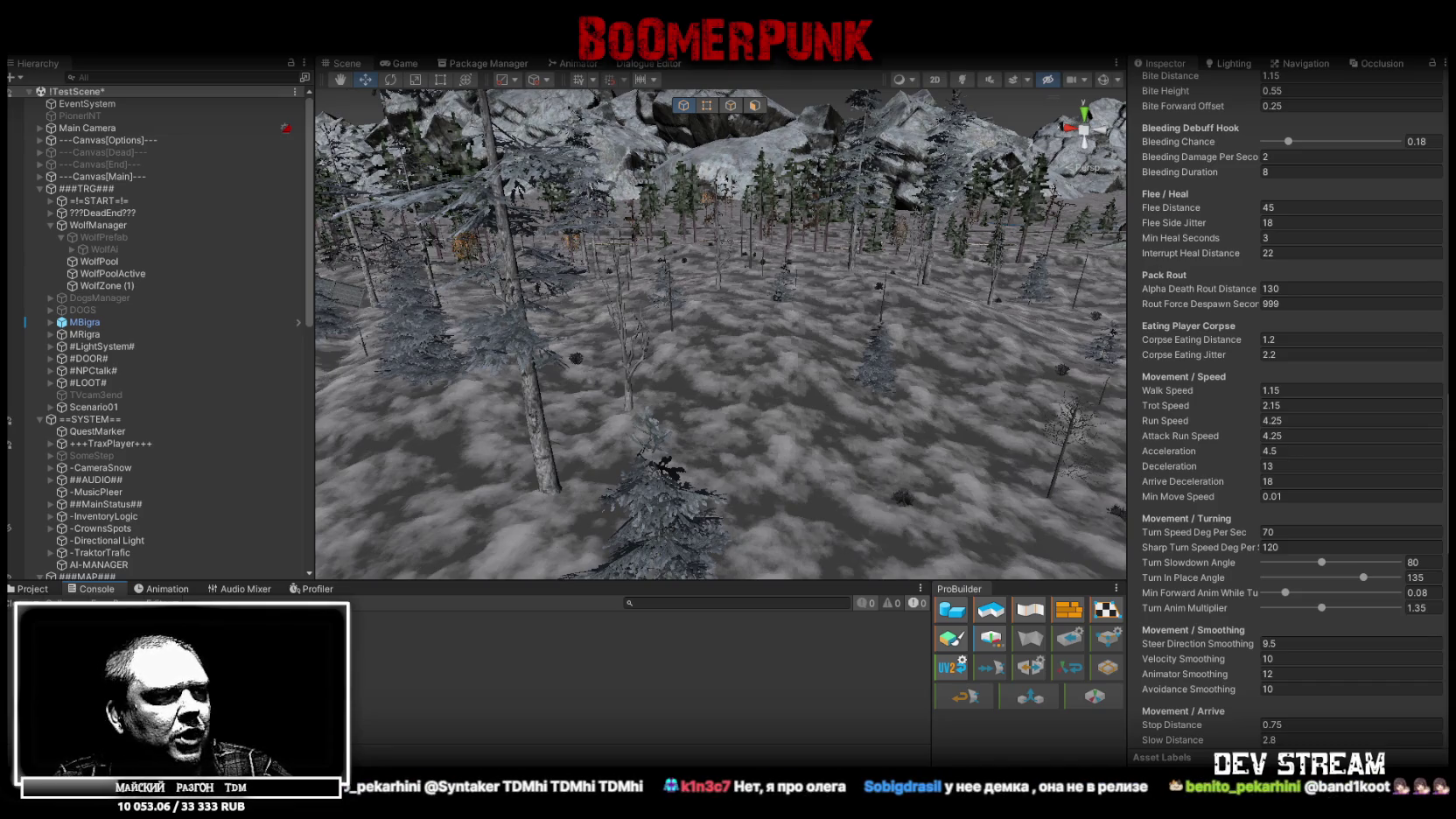
- Switch from the Unity wolf scene to the browser showing Dicewood's Steam store page
key(alt+Tab)
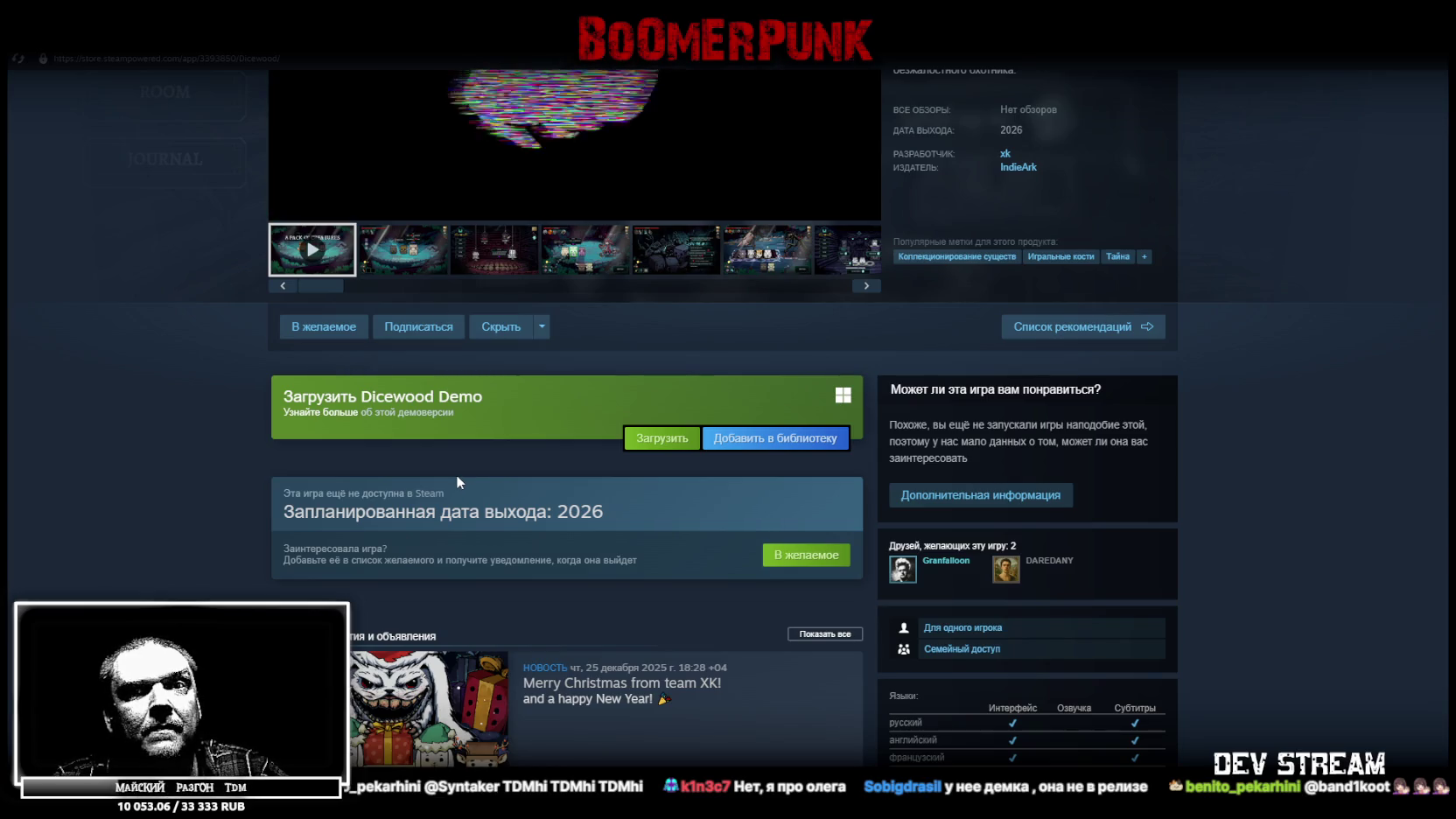
- Scroll Dicewood's store page up to its title and trailer, then return to Unity
scroll(506, 566, up, 3)
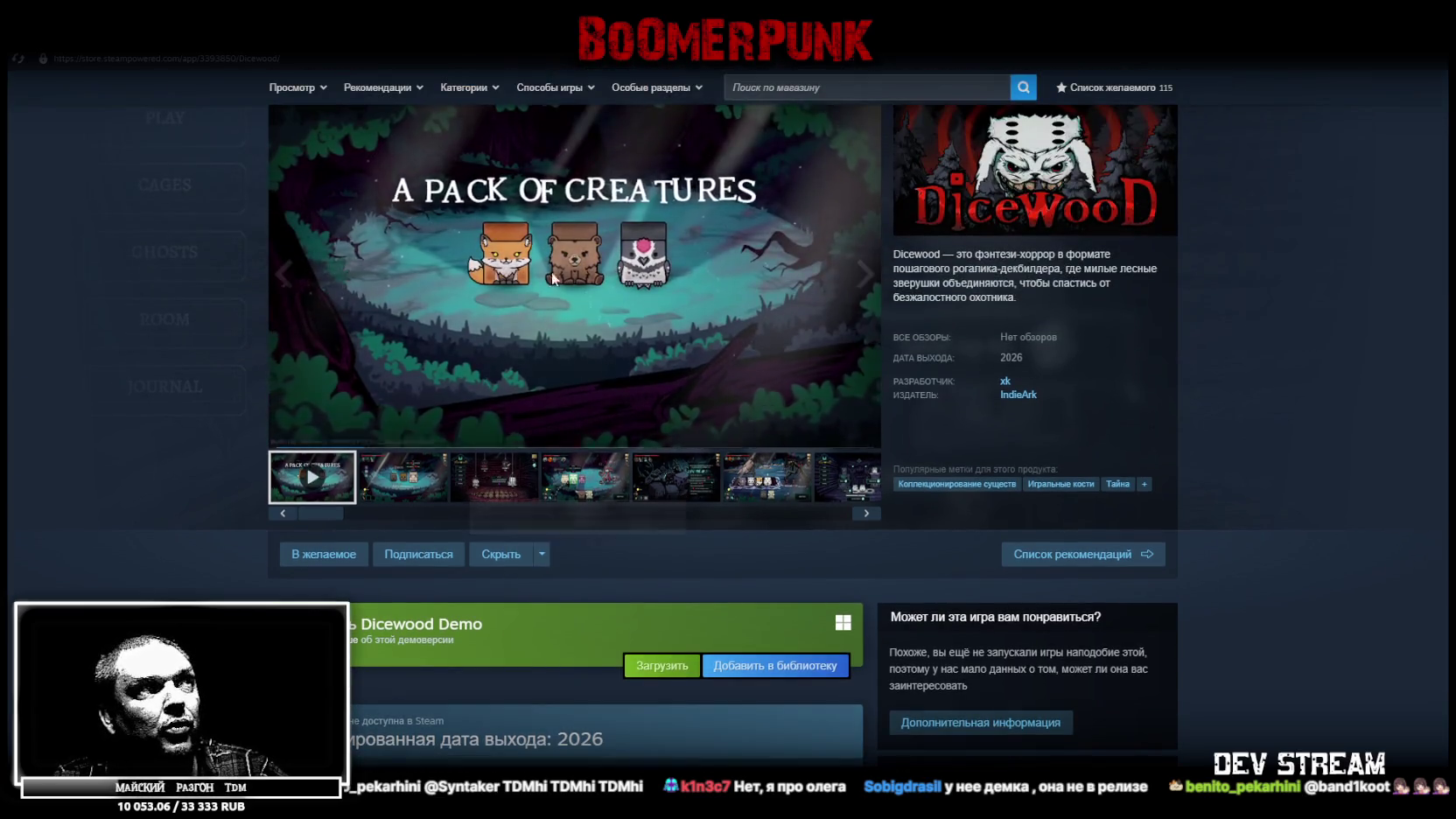
scroll(671, 331, up, 2)
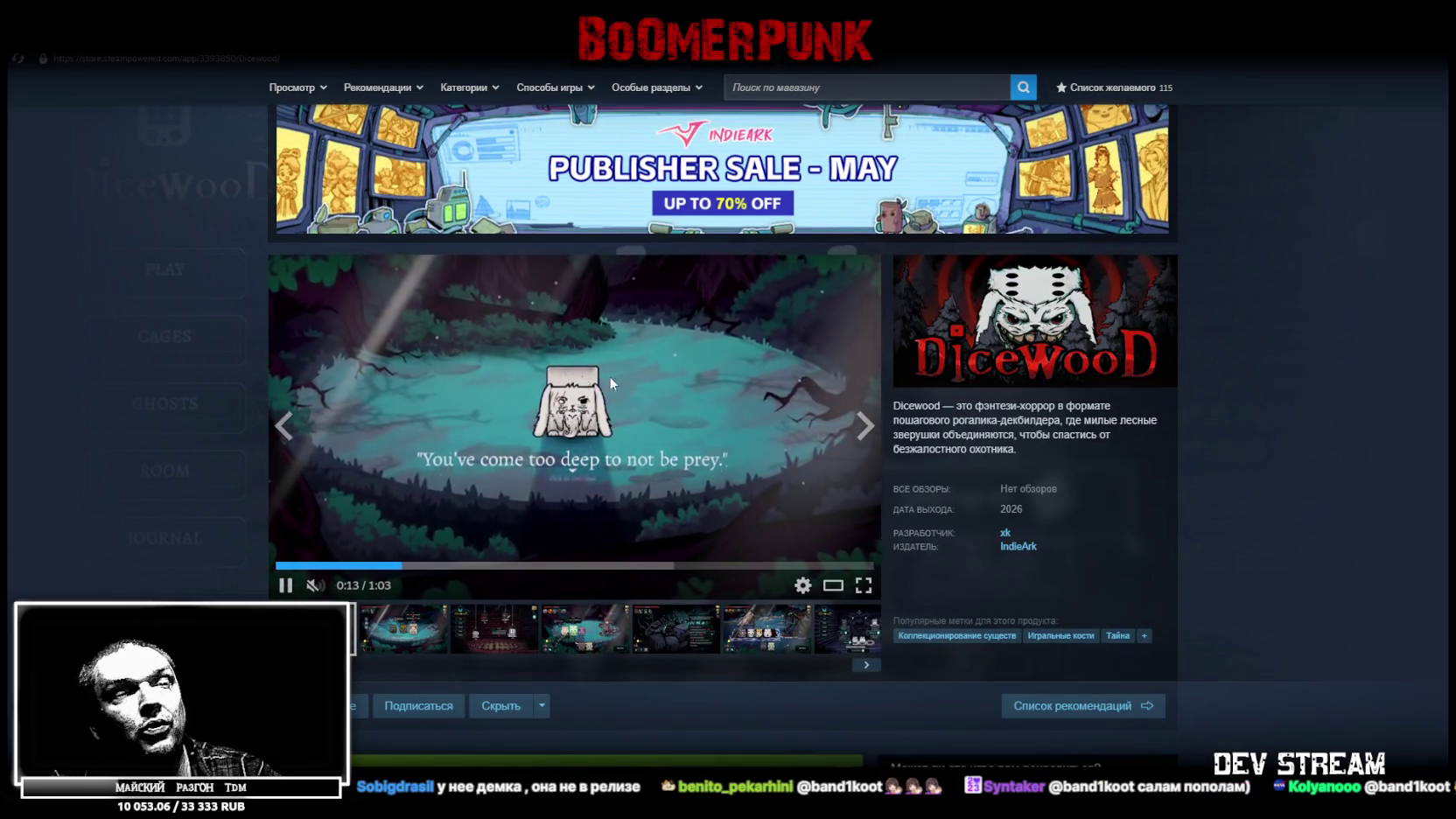
scroll(623, 376, down, 1)
scroll(591, 383, up, 2)
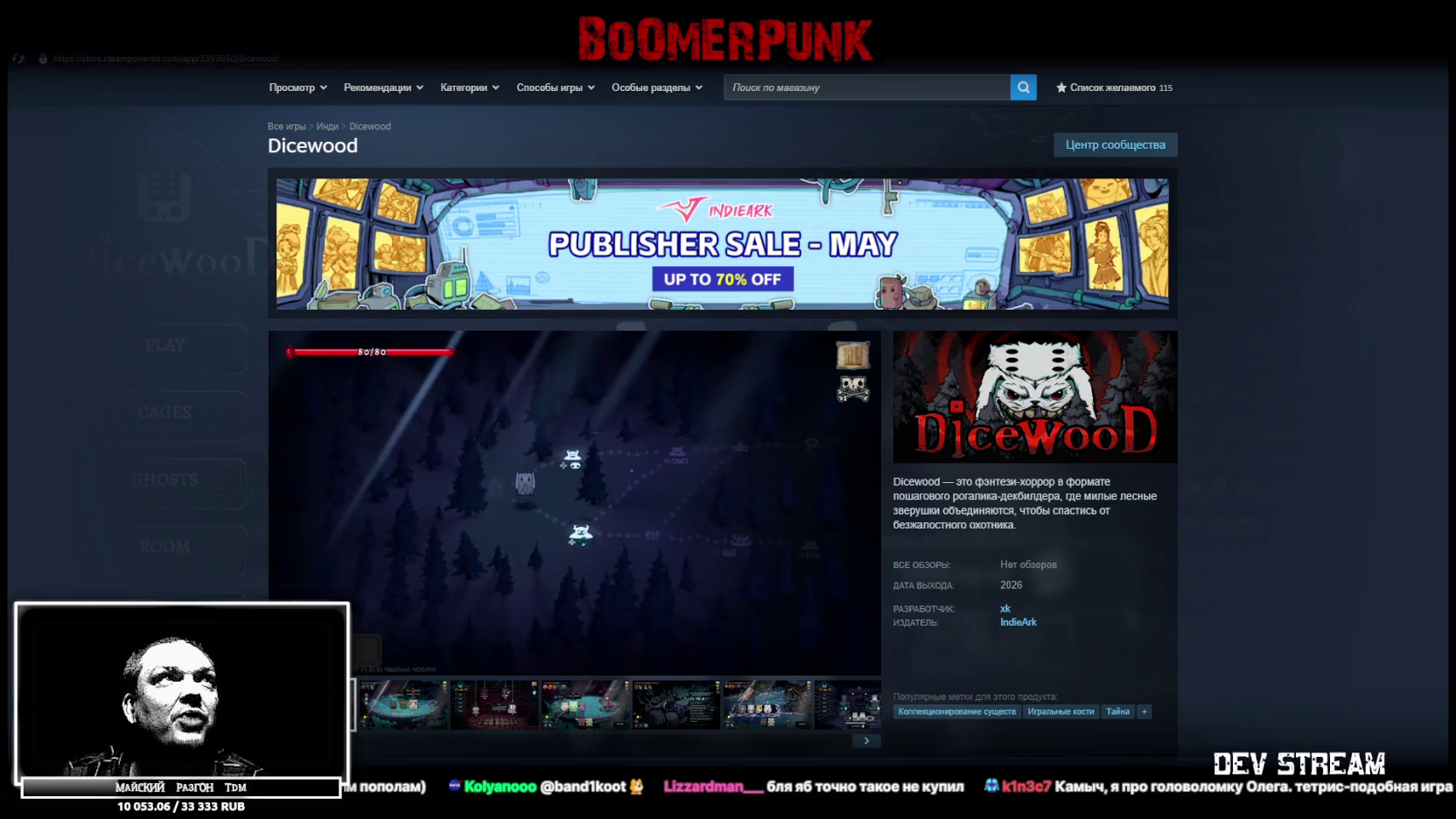
key(alt+Tab)
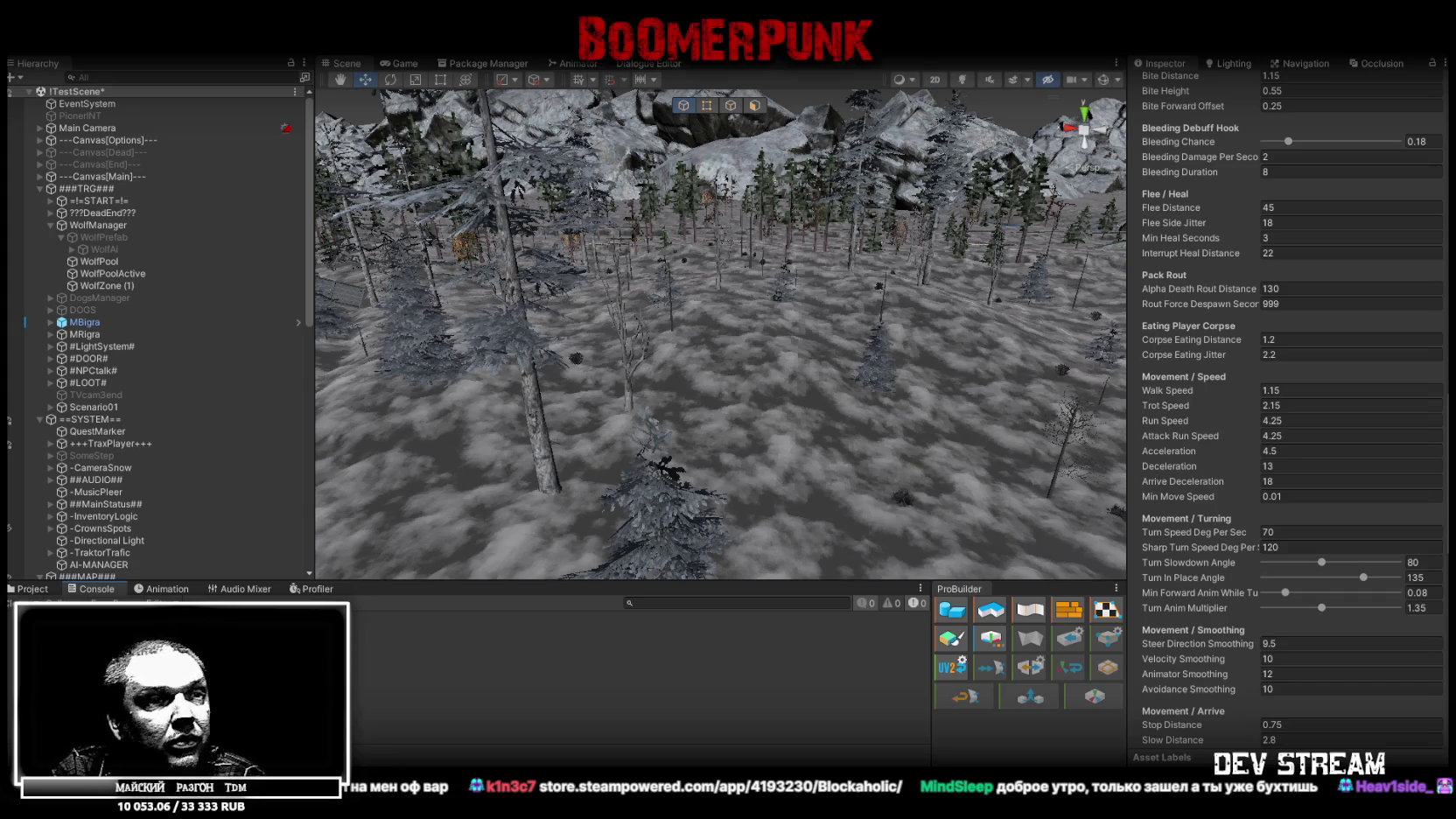
- Bring the Chrome window with Blockaholic's Steam store page to the front over Unity
key(alt+Tab)
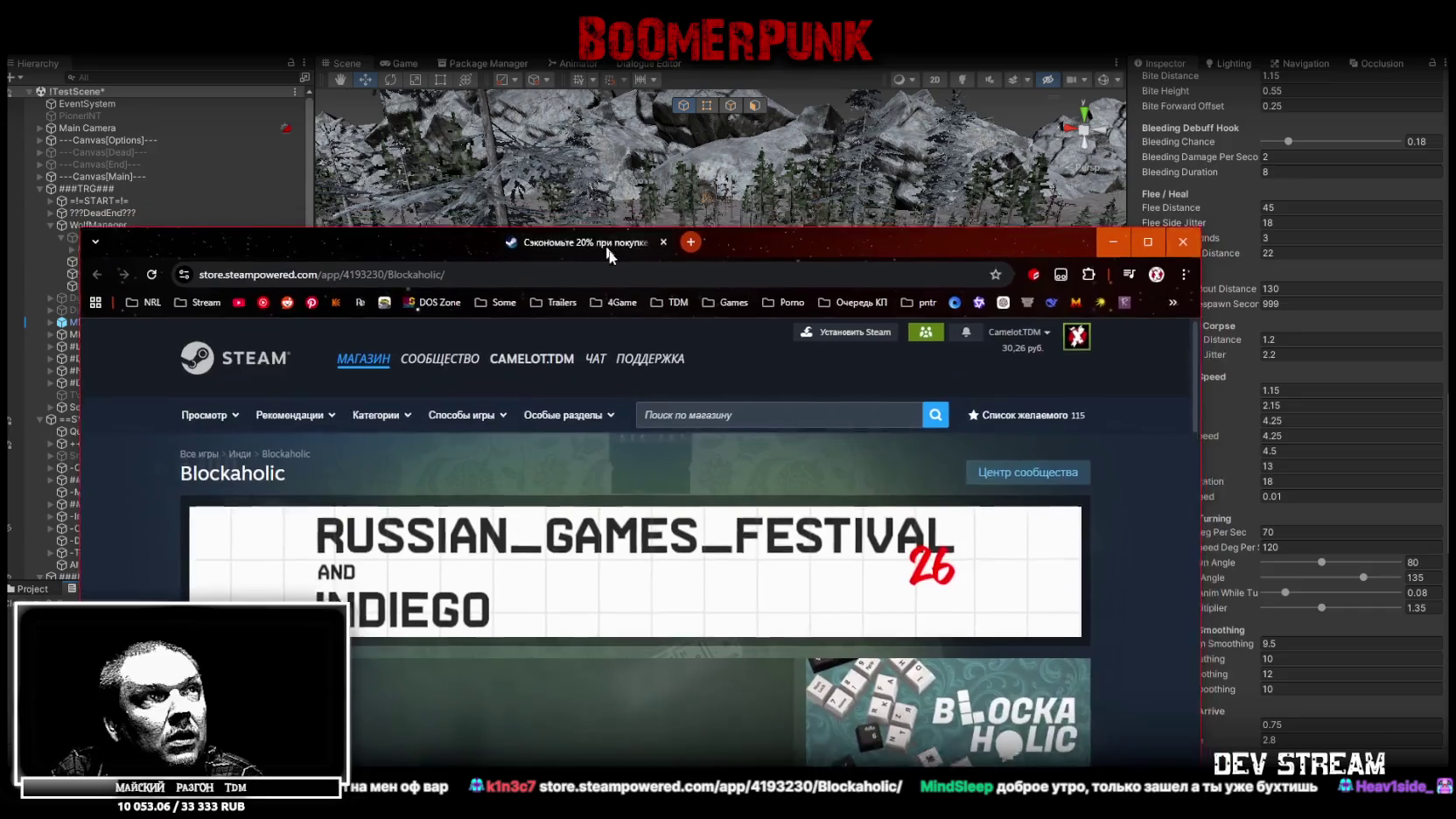
- Maximize Chrome and scroll Blockaholic's page through its description, demo and 159-ruble price, back to the trailer
scroll(994, 367, down, 5)
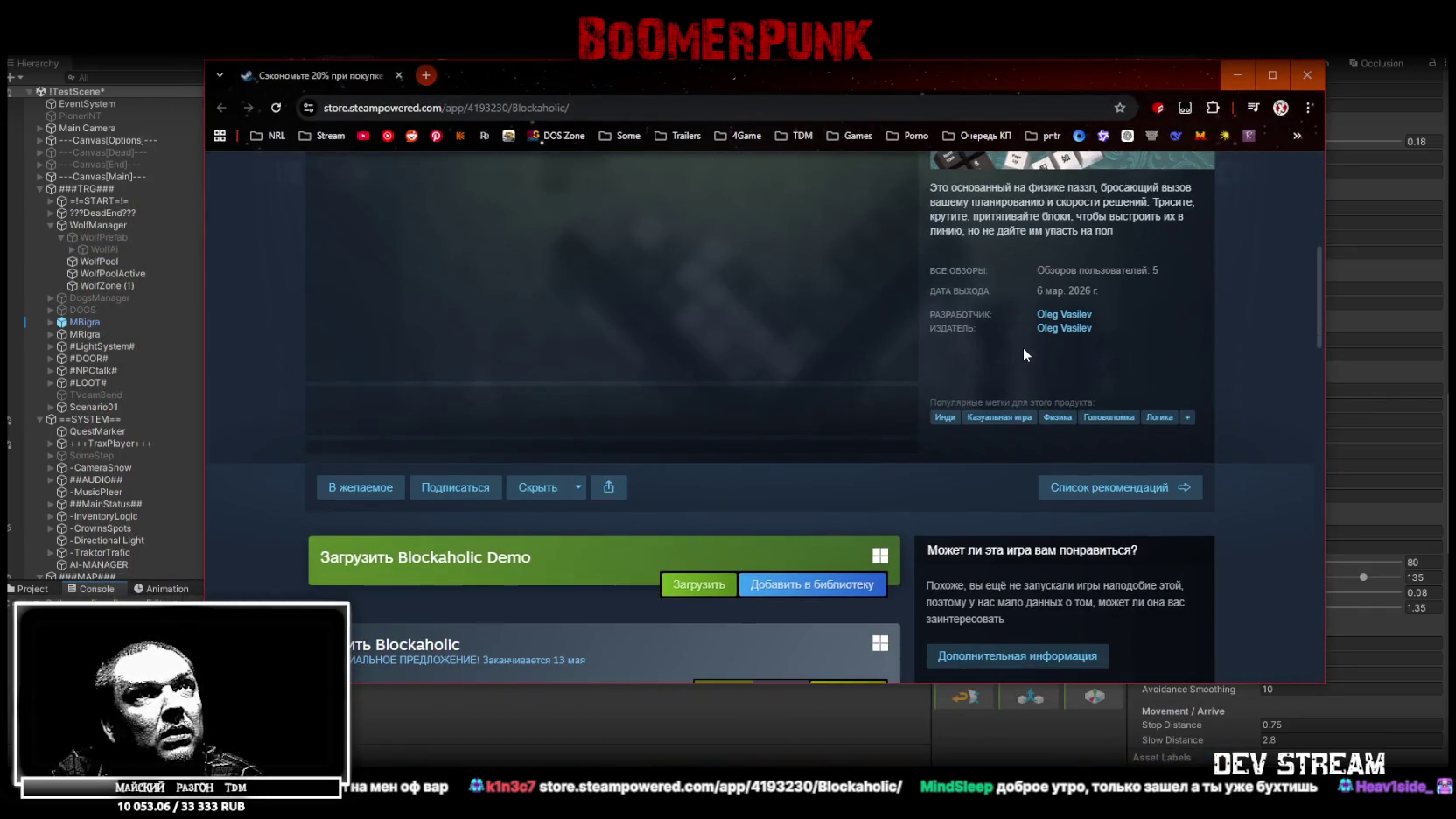
scroll(1023, 347, down, 1)
scroll(1112, 318, up, 2)
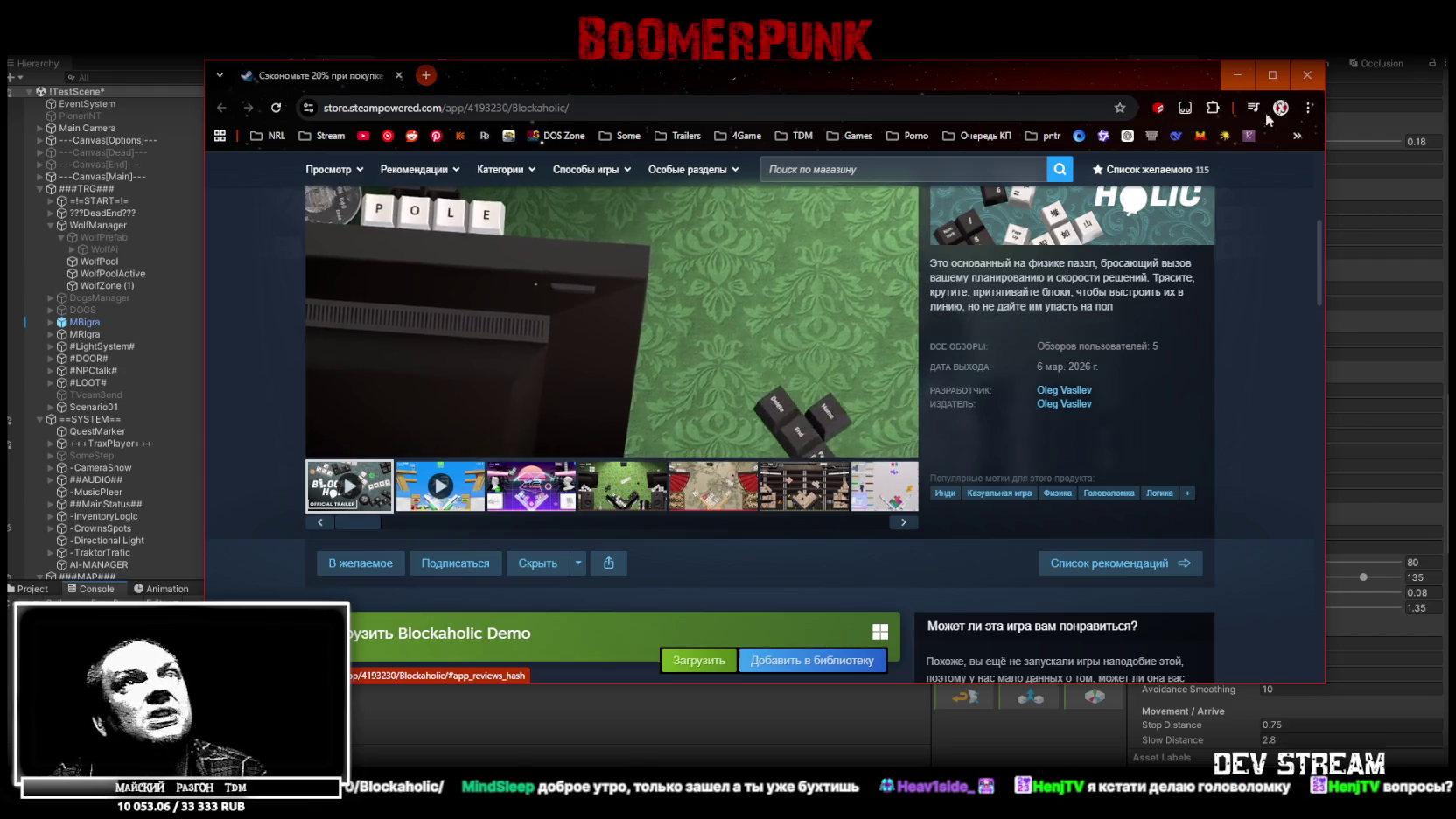
click(1273, 76)
scroll(919, 460, up, 3)
scroll(824, 460, down, 4)
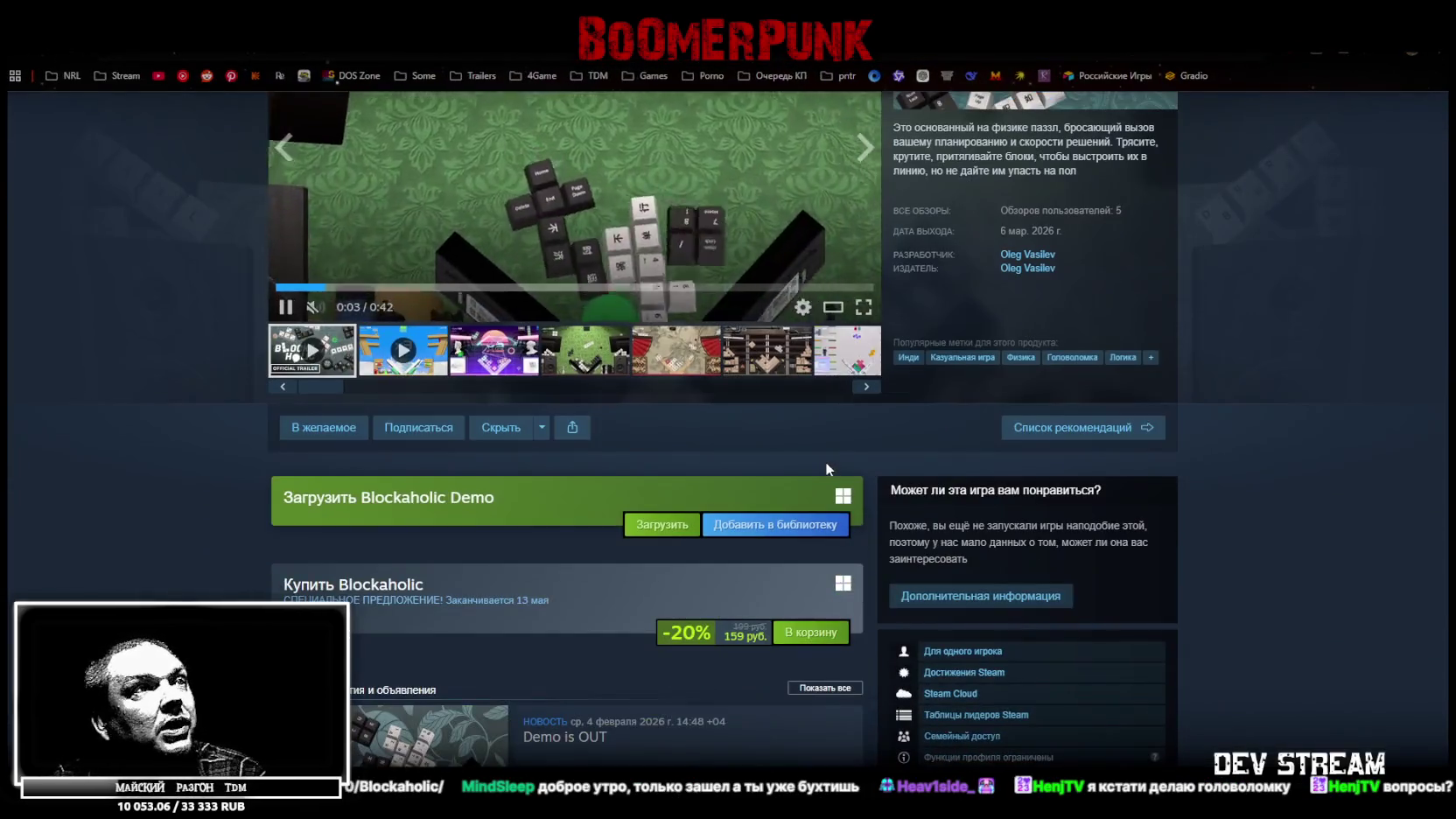
scroll(805, 557, up, 4)
scroll(818, 573, down, 5)
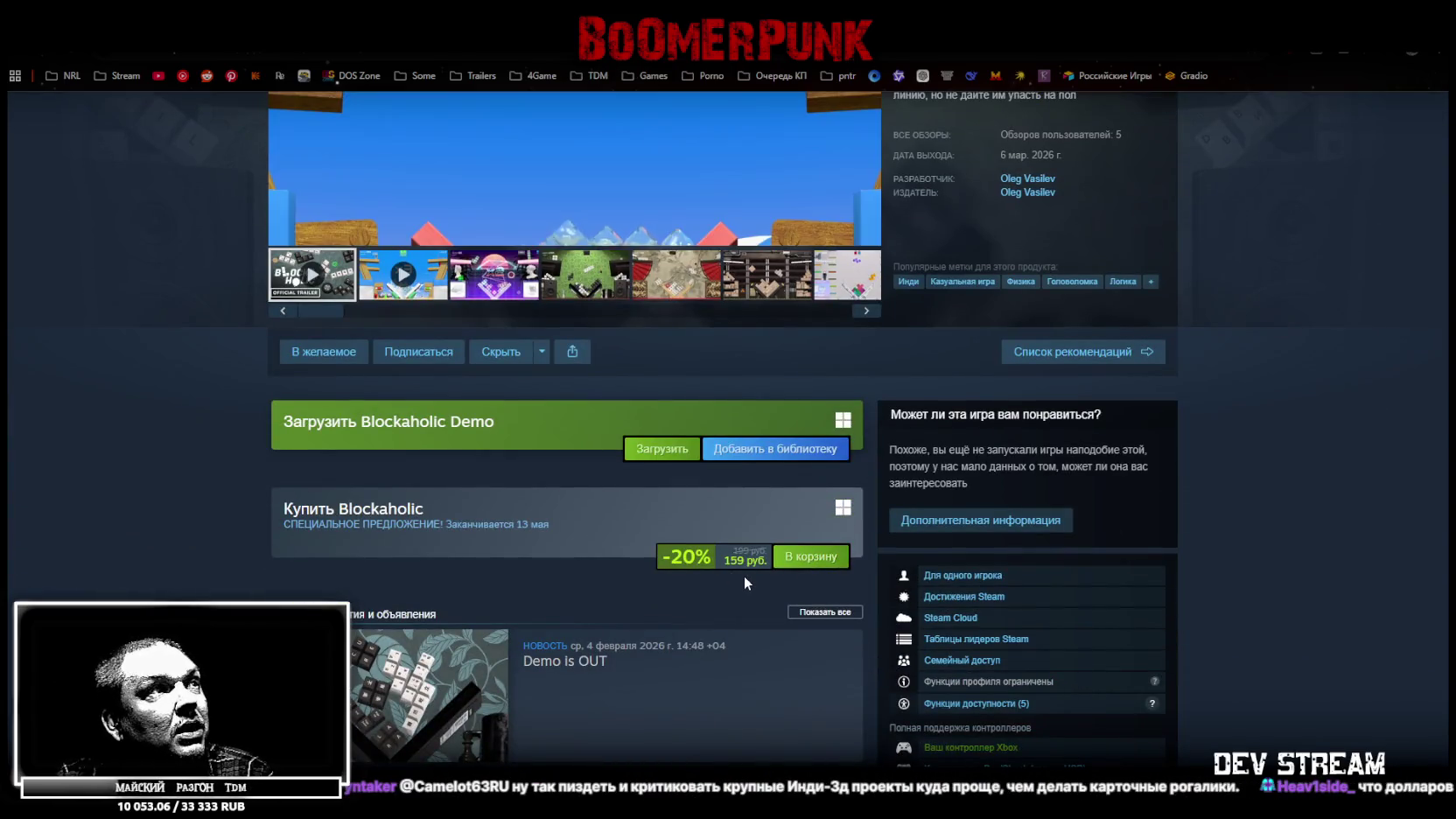
scroll(734, 579, up, 3)
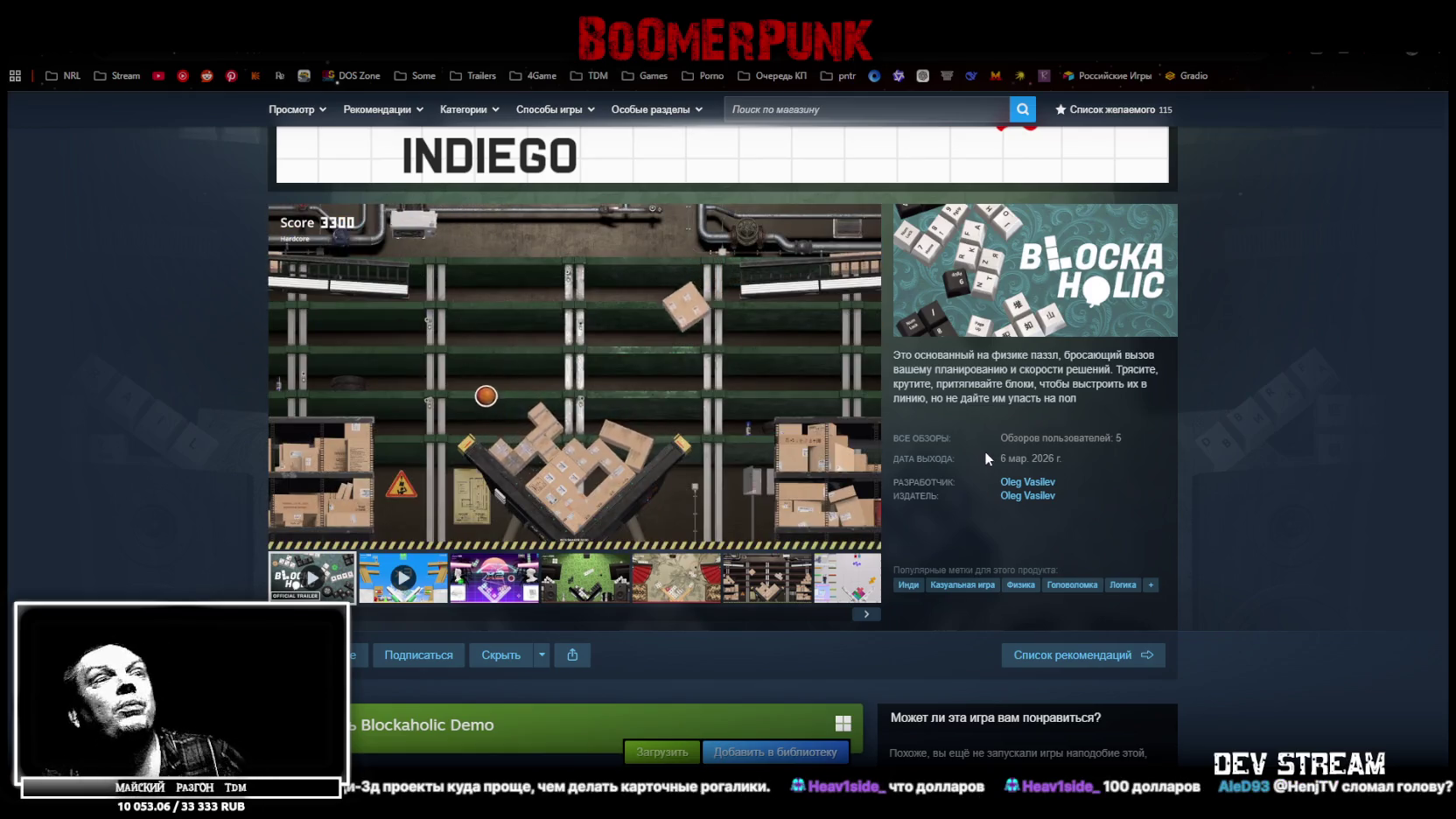
mouse_move(1102, 446)
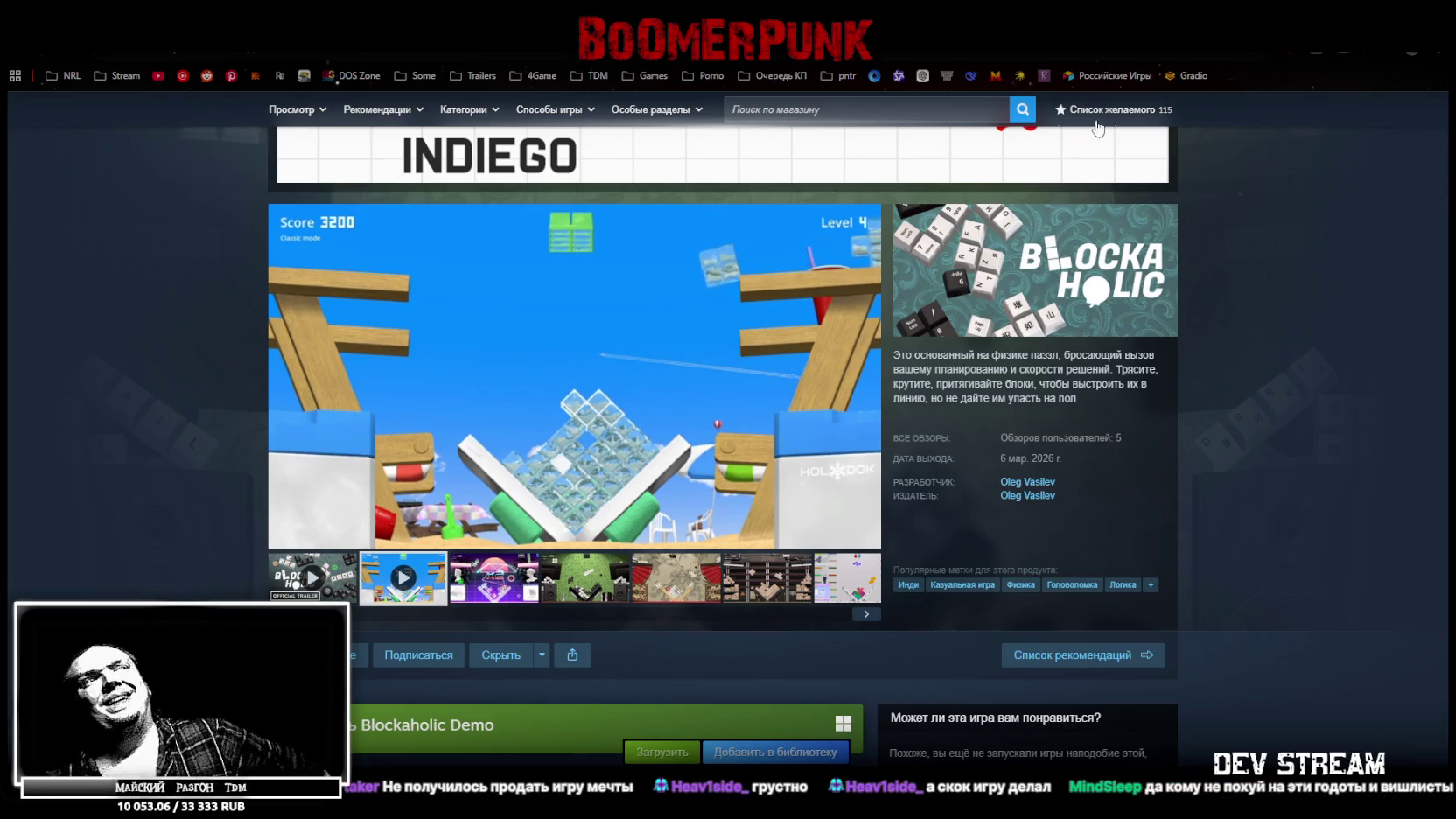
- Keep Blockaholic's store page on screen, with its gameplay clip and Indie, Puzzle and Logic tags
mouse_move(733, 397)
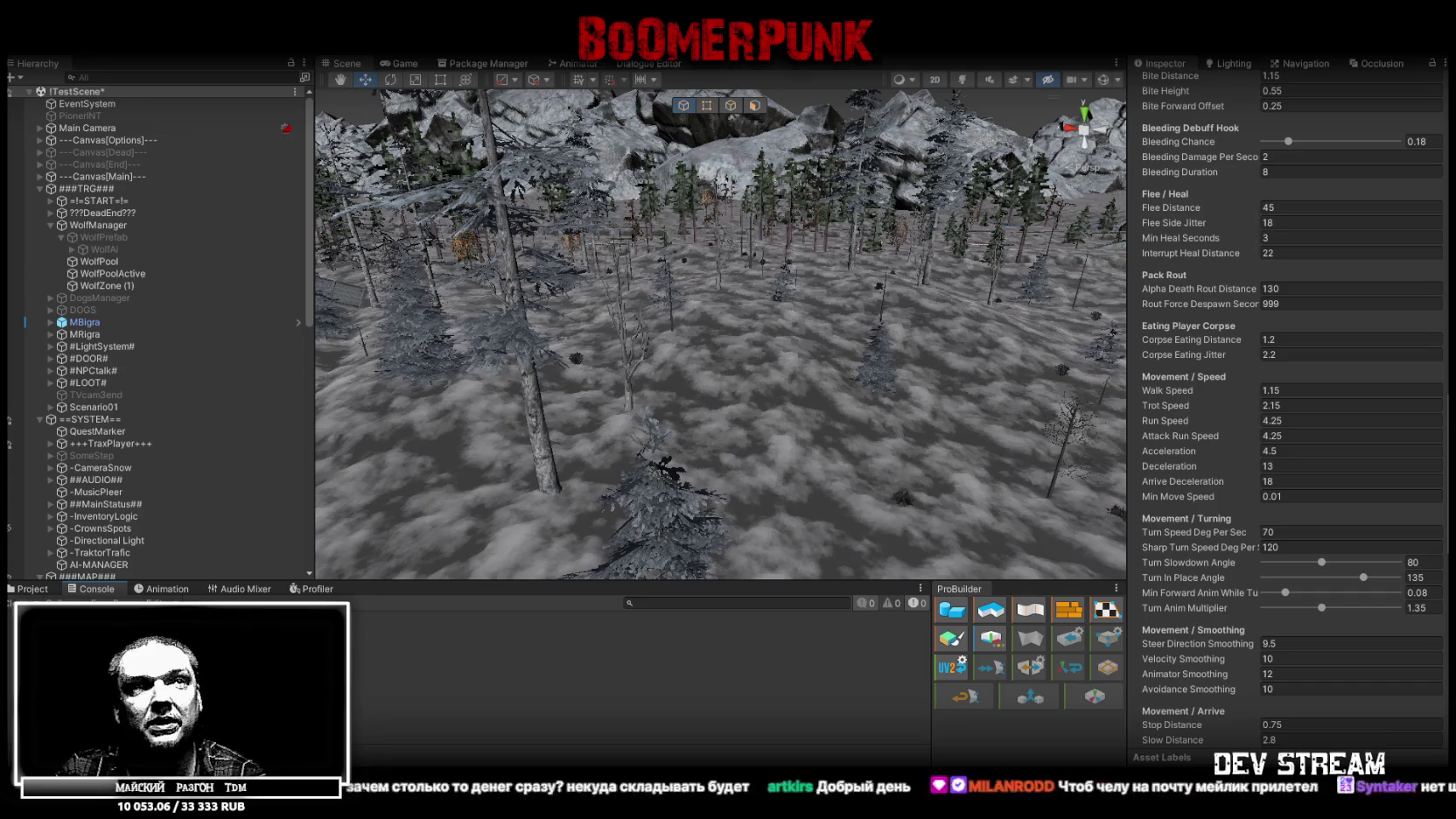
- Switch from the Unity editor to the Steam library home with recent games and favourites
key(alt+Tab)
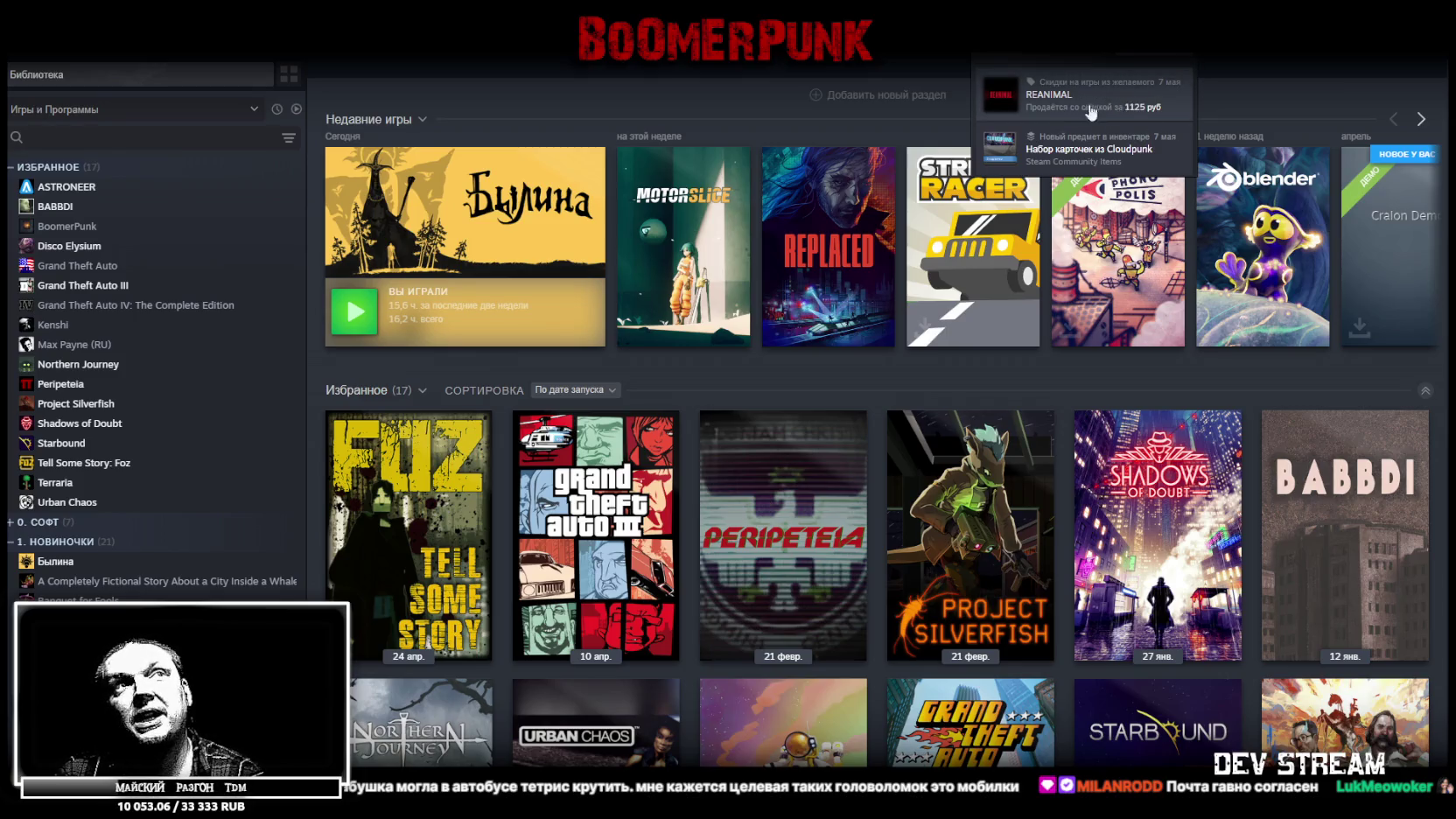
- Dismiss Steam's notifications list, return to the Unity wolf scene, then bring up BLEEDING's store page
click(1274, 109)
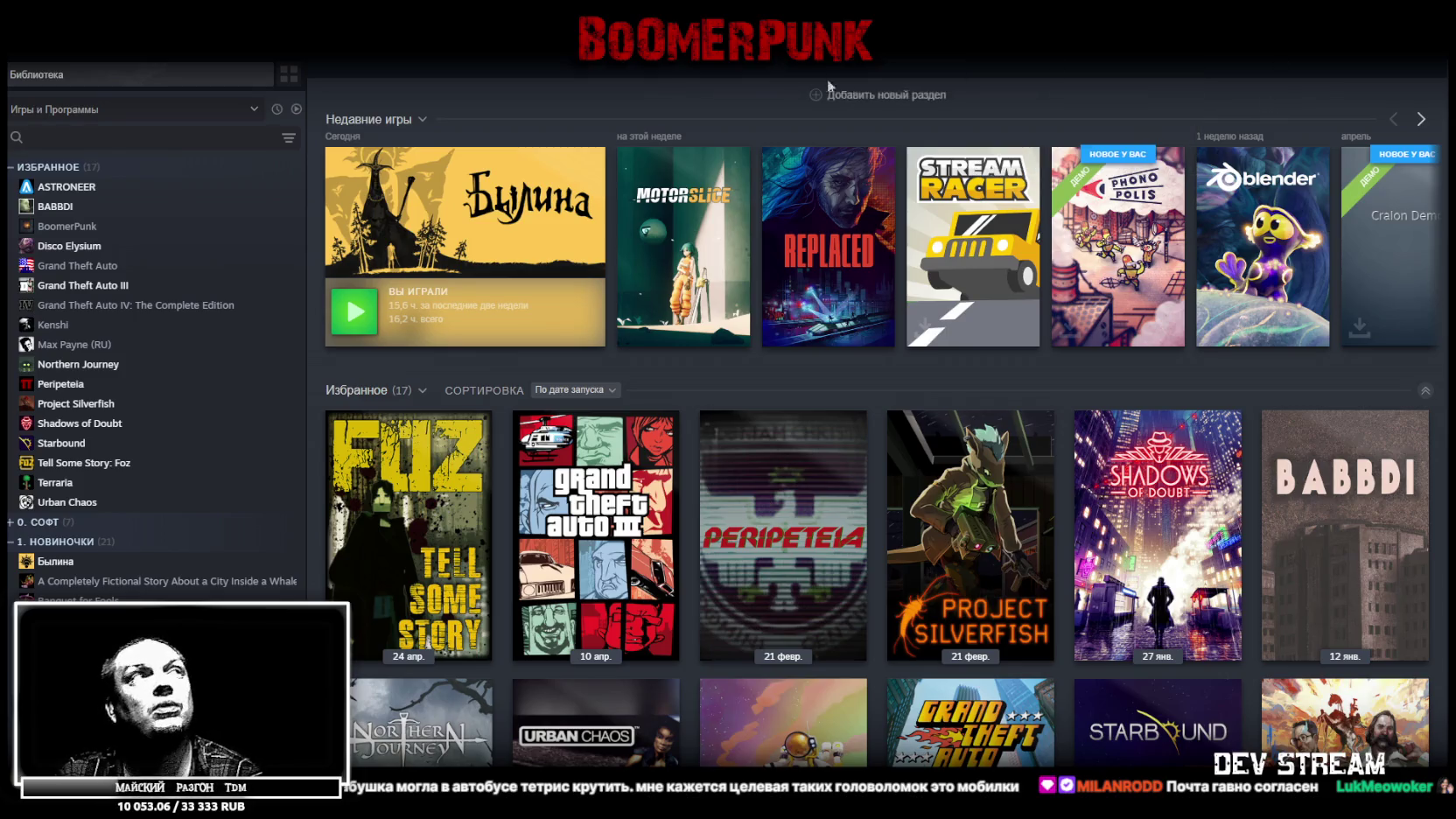
key(alt+Tab)
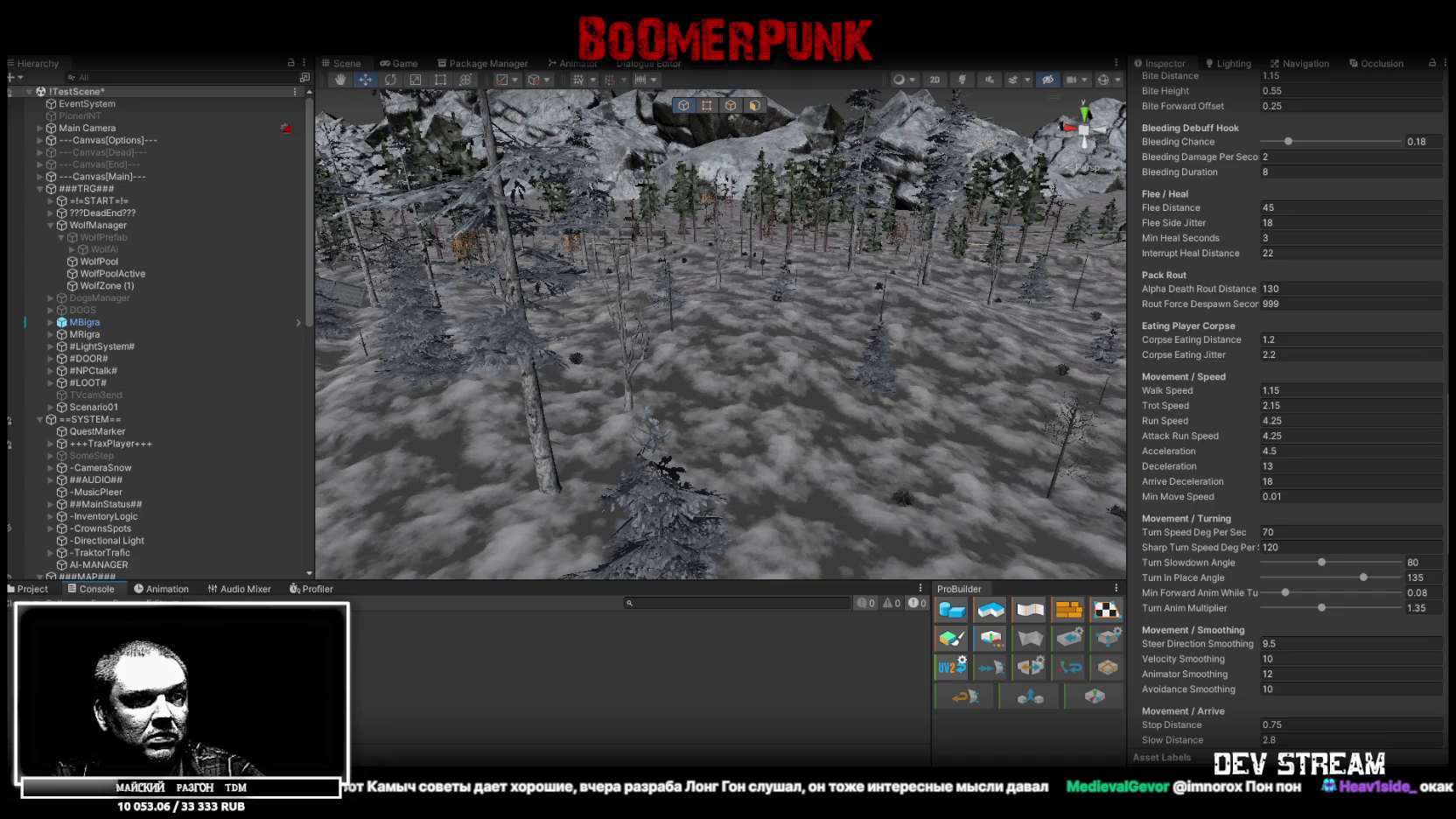
key(alt+Tab)
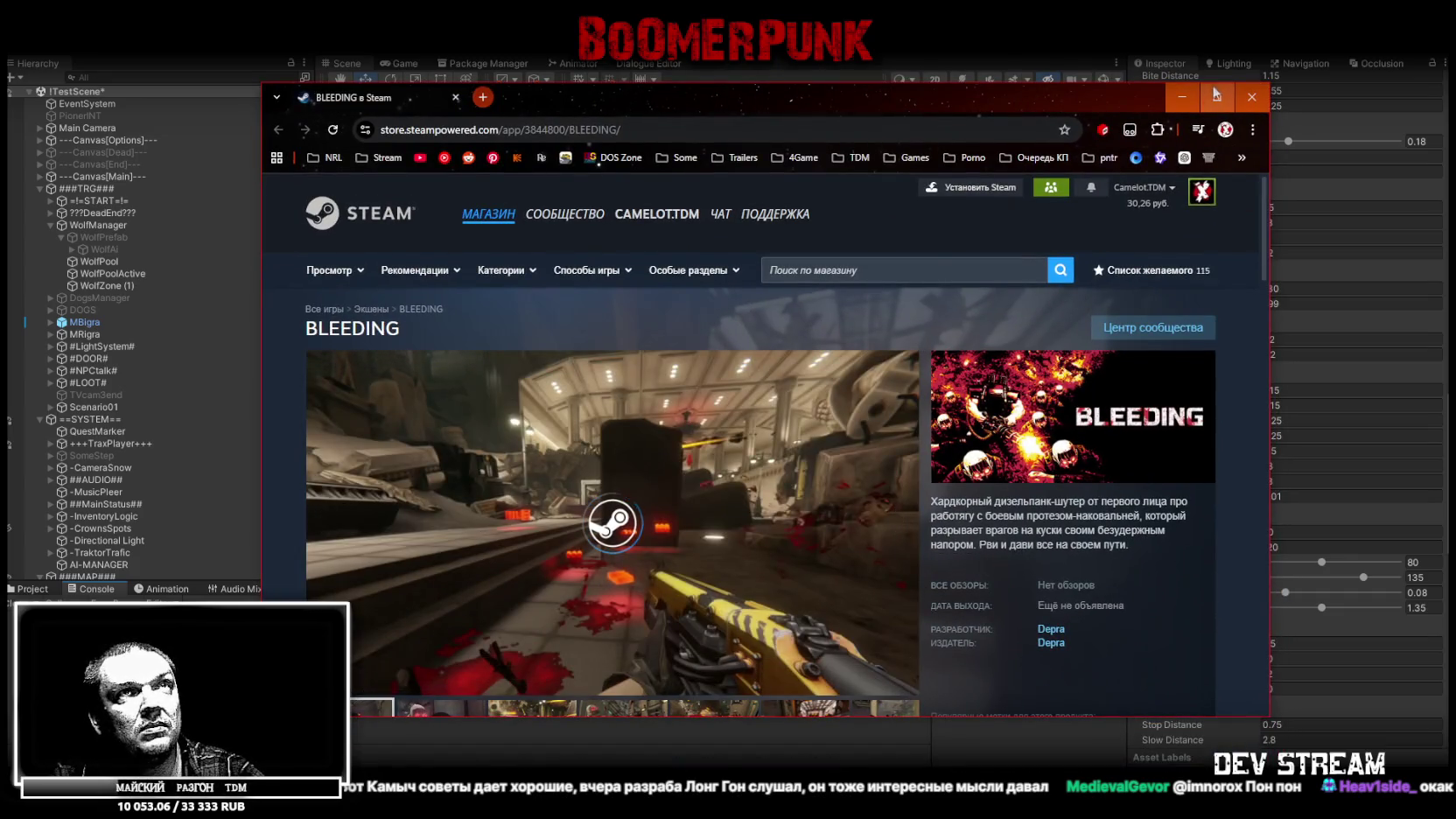
key(ctrl+l)
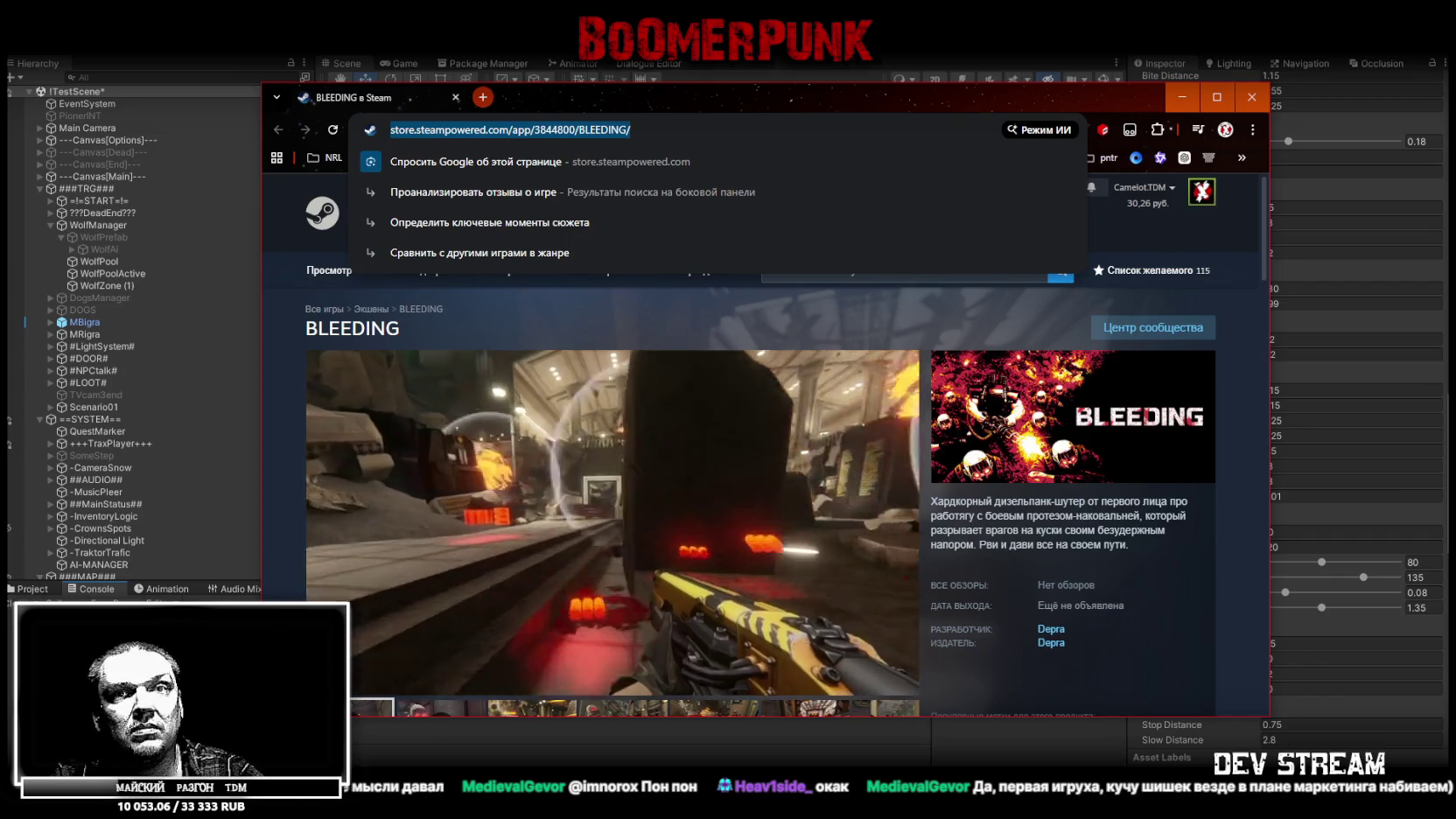
key(ctrl+c)
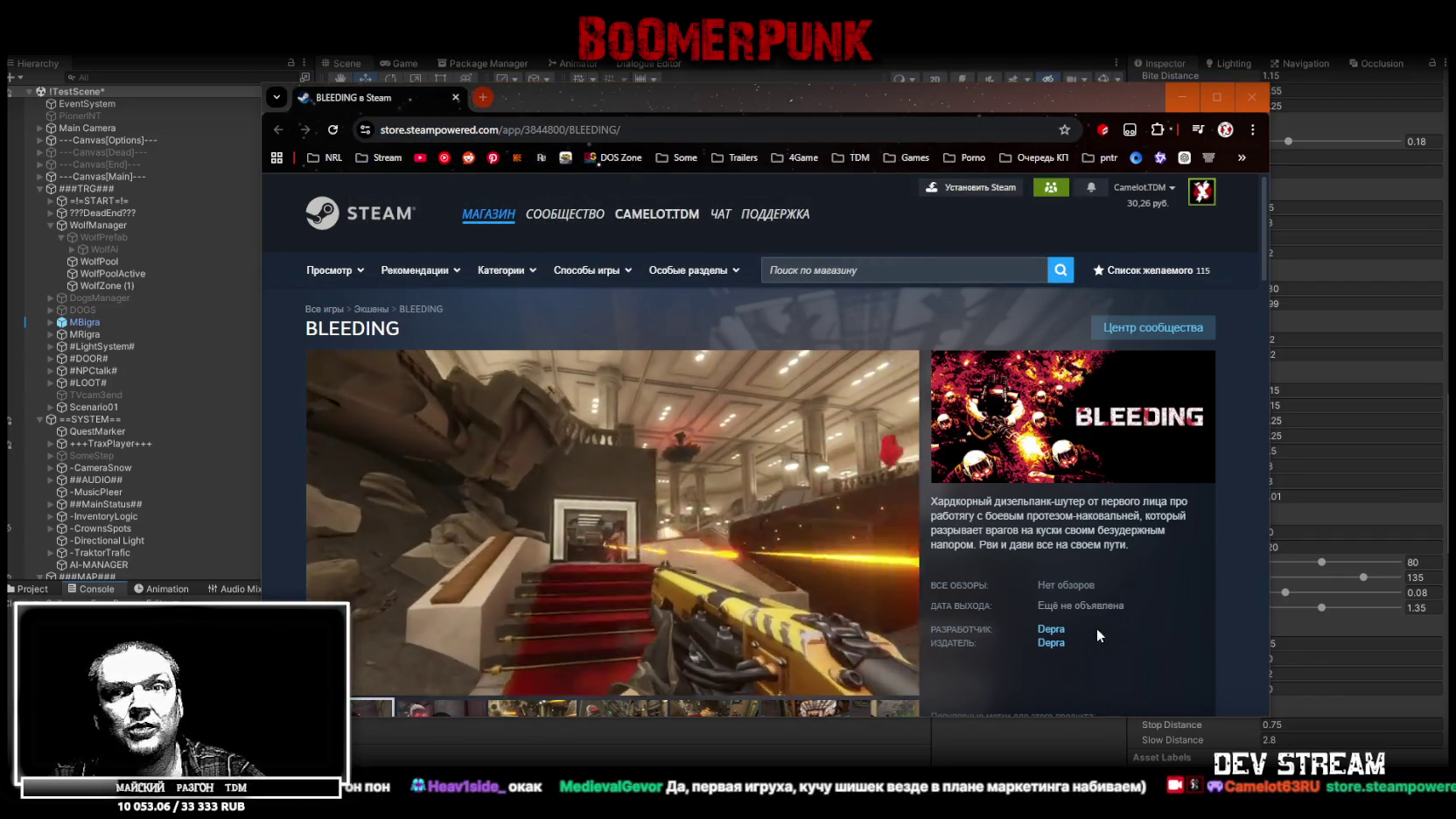
click(1215, 96)
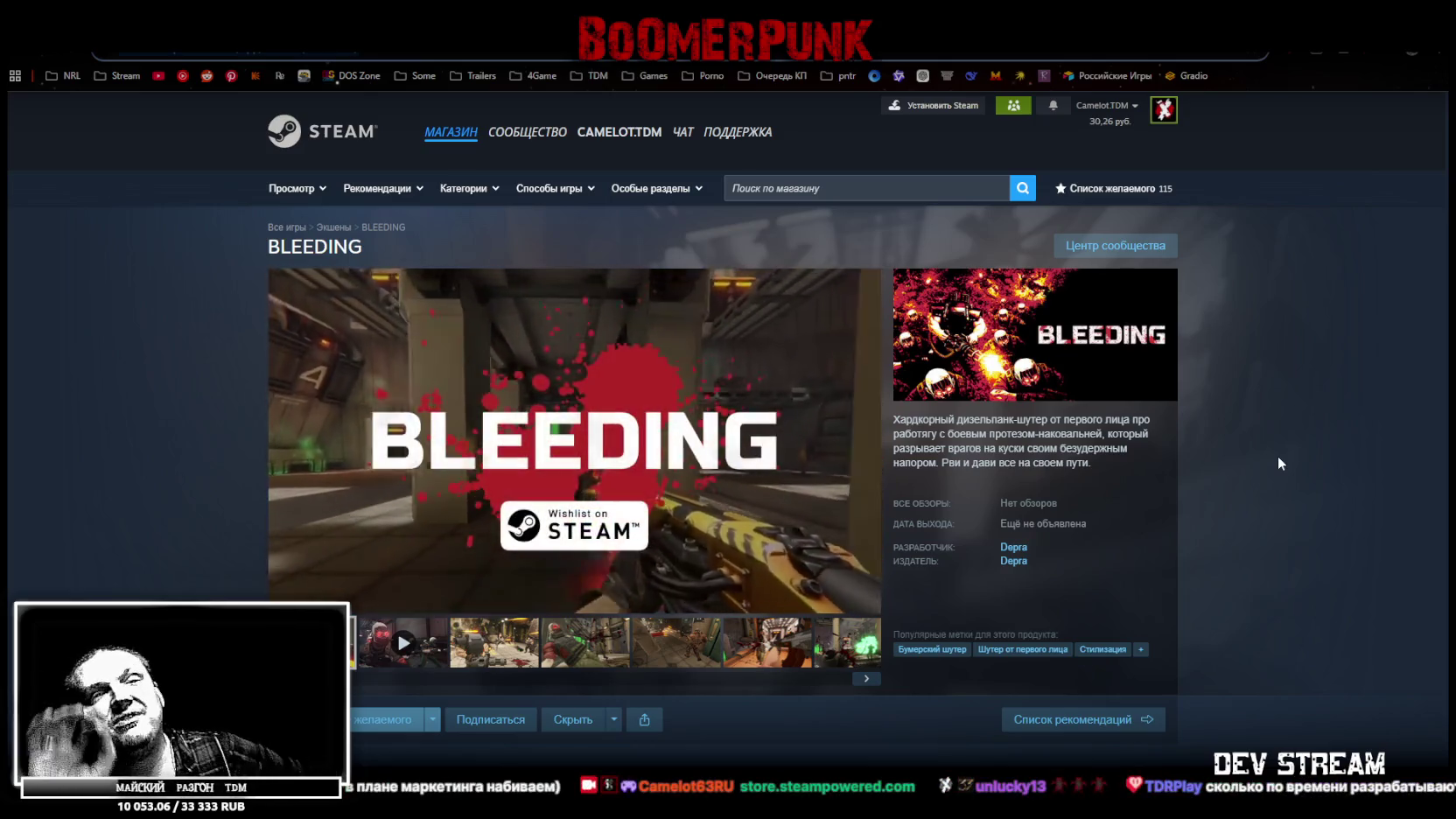
scroll(1230, 497, down, 2)
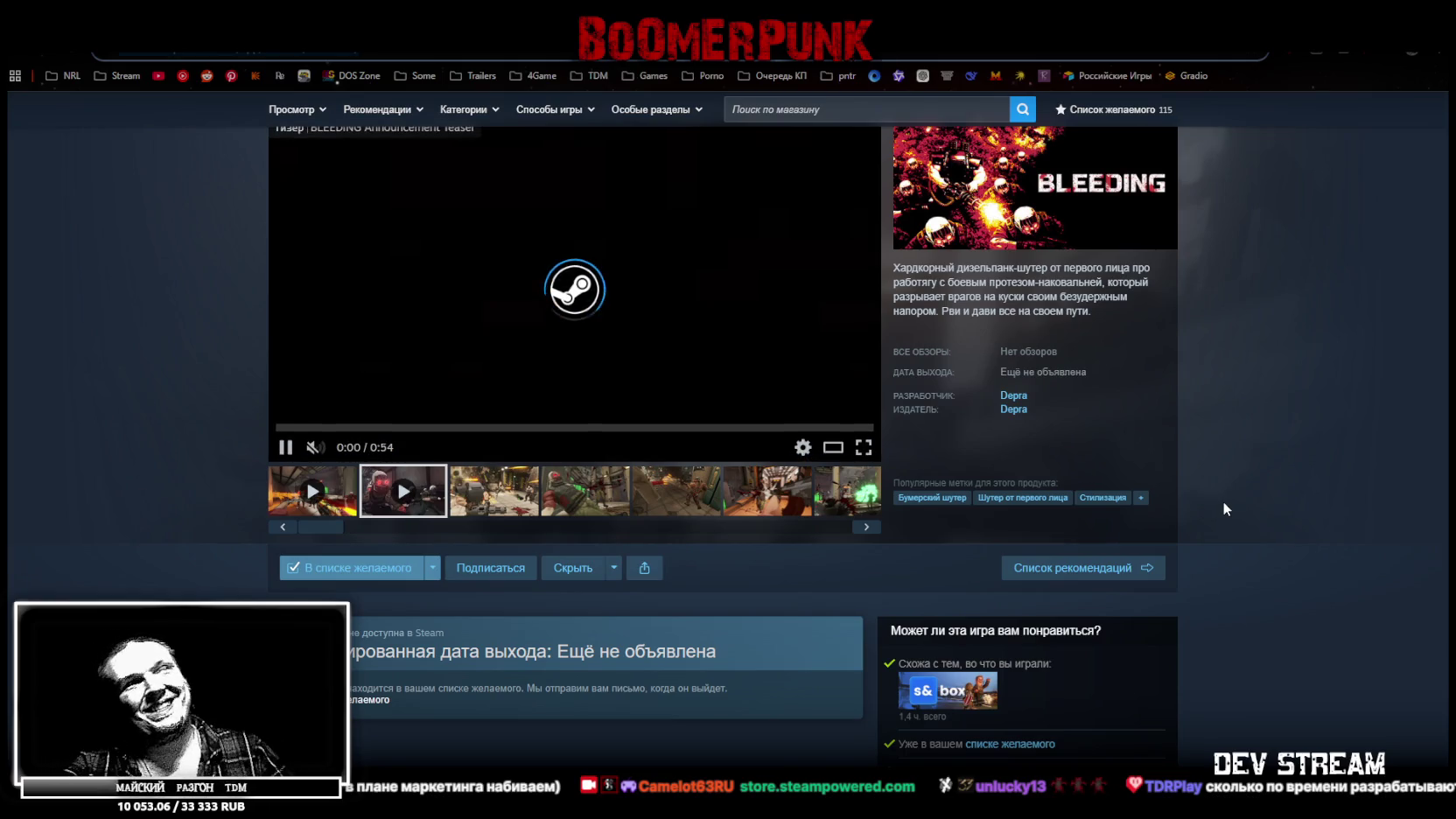
scroll(1224, 500, up, 1)
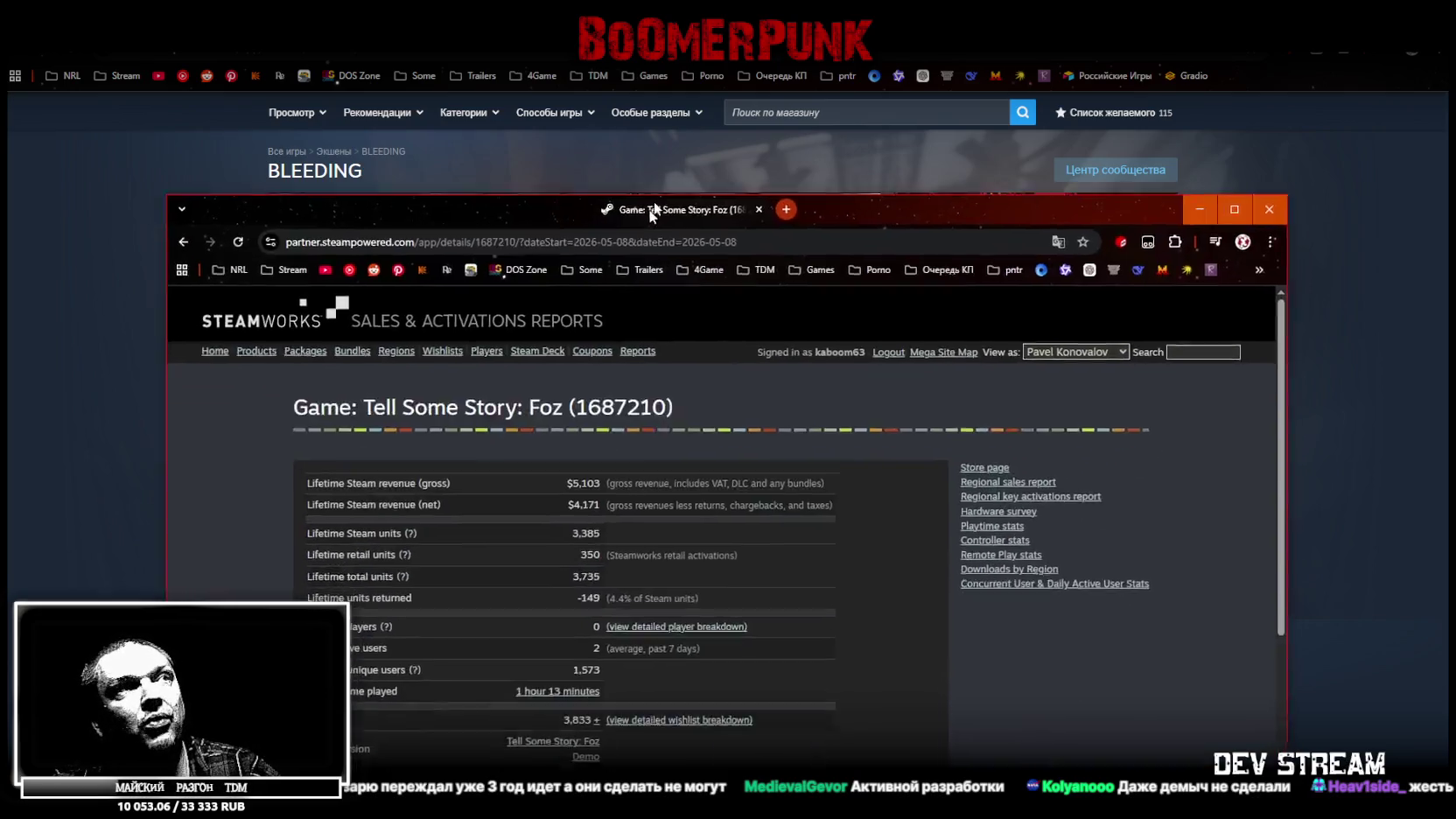
drag(650, 204, 671, 107)
- Scroll to Foz's stats, highlight the 3,833 wishlist count, and maximize the Steamworks window
scroll(905, 360, down, 2)
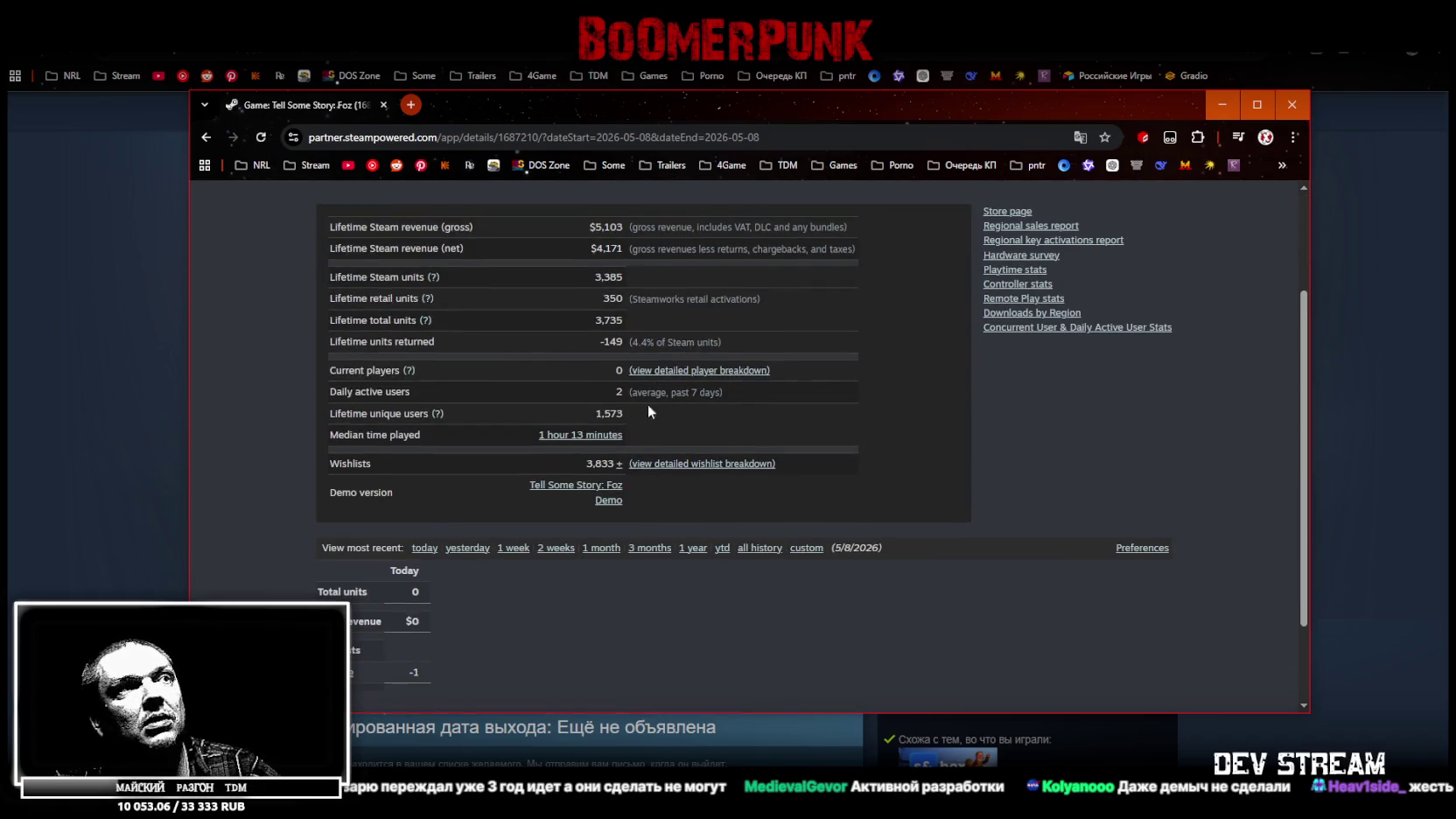
drag(580, 467, 609, 462)
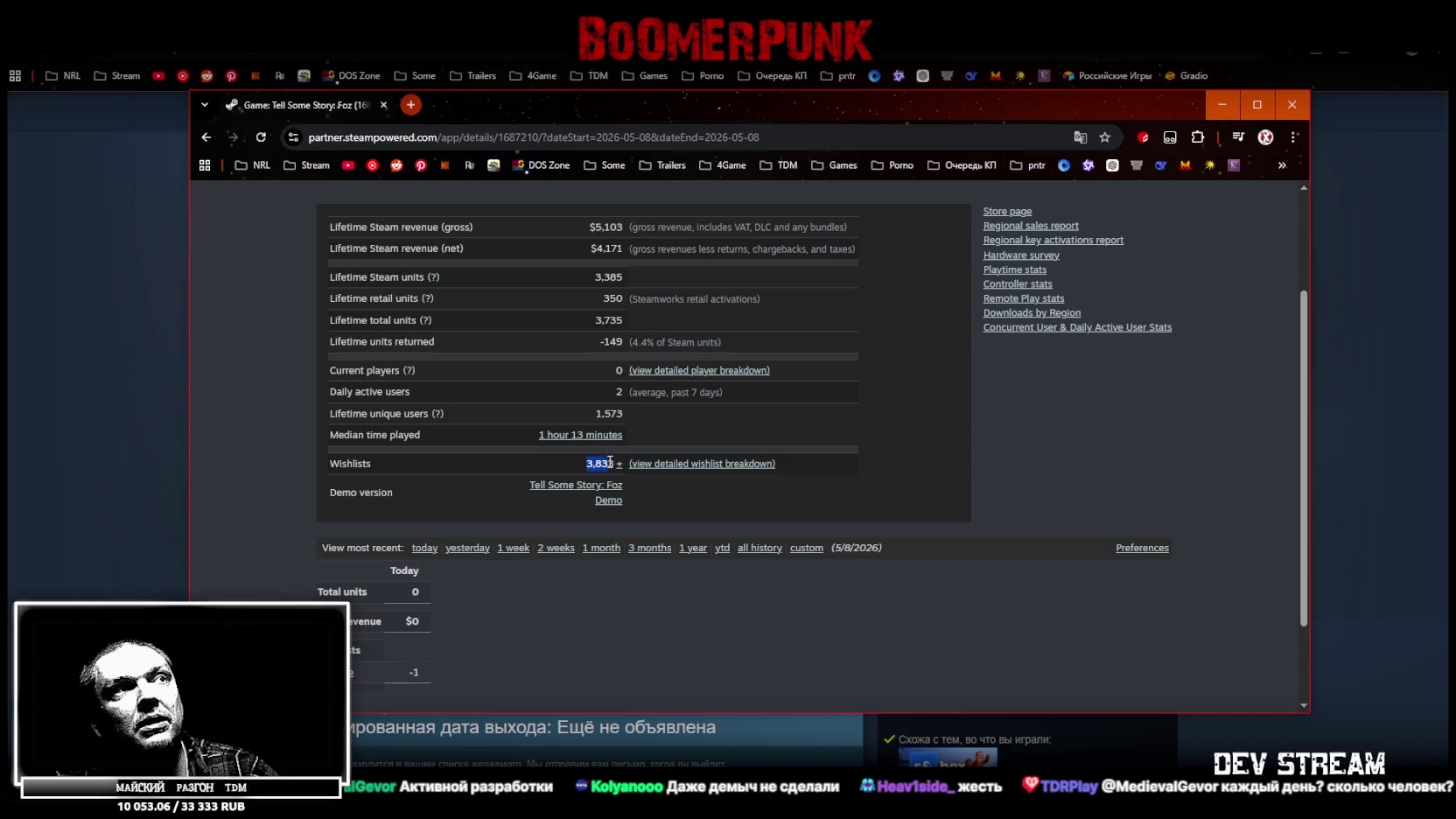
click(769, 515)
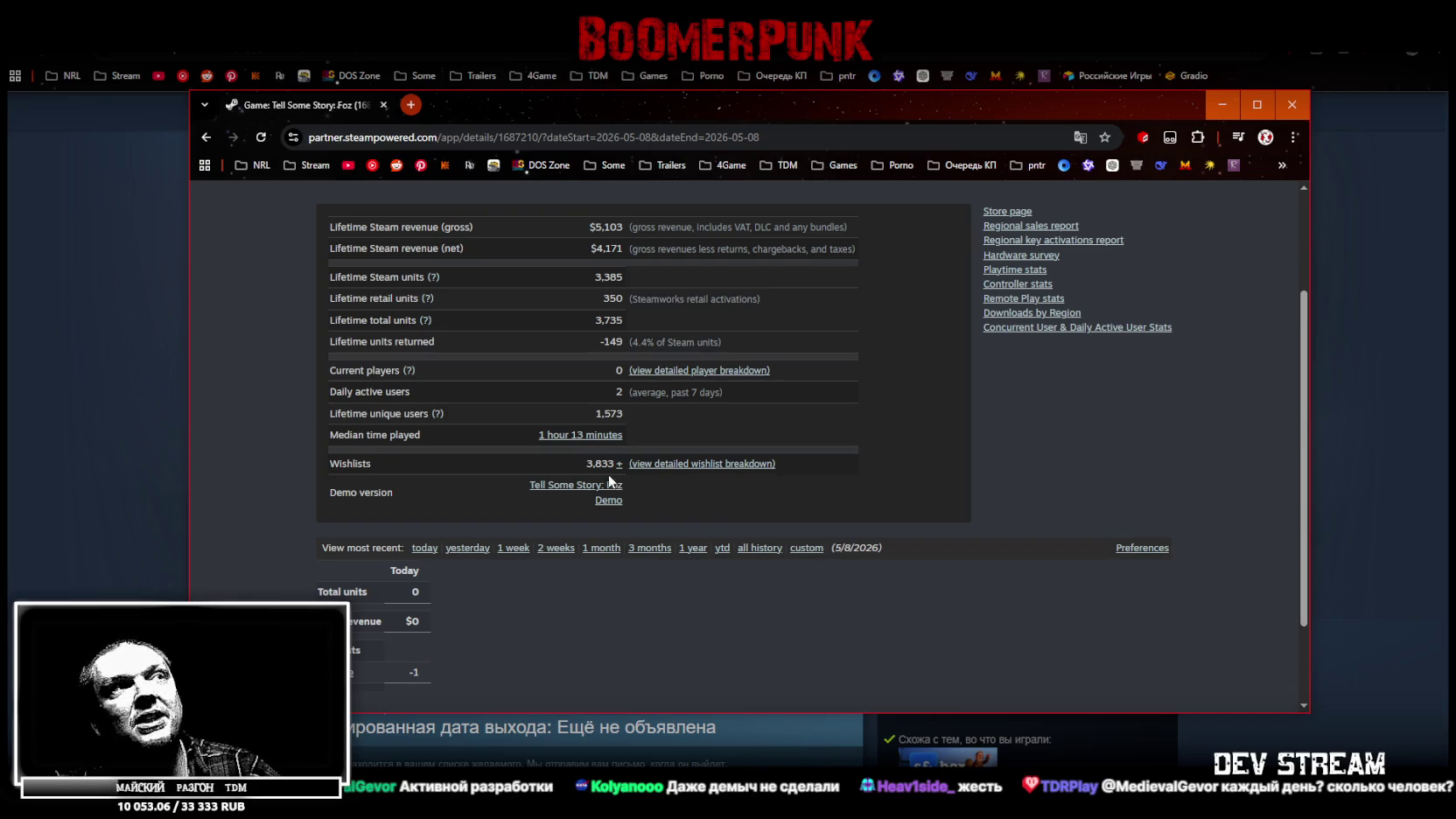
drag(583, 463, 619, 464)
click(680, 514)
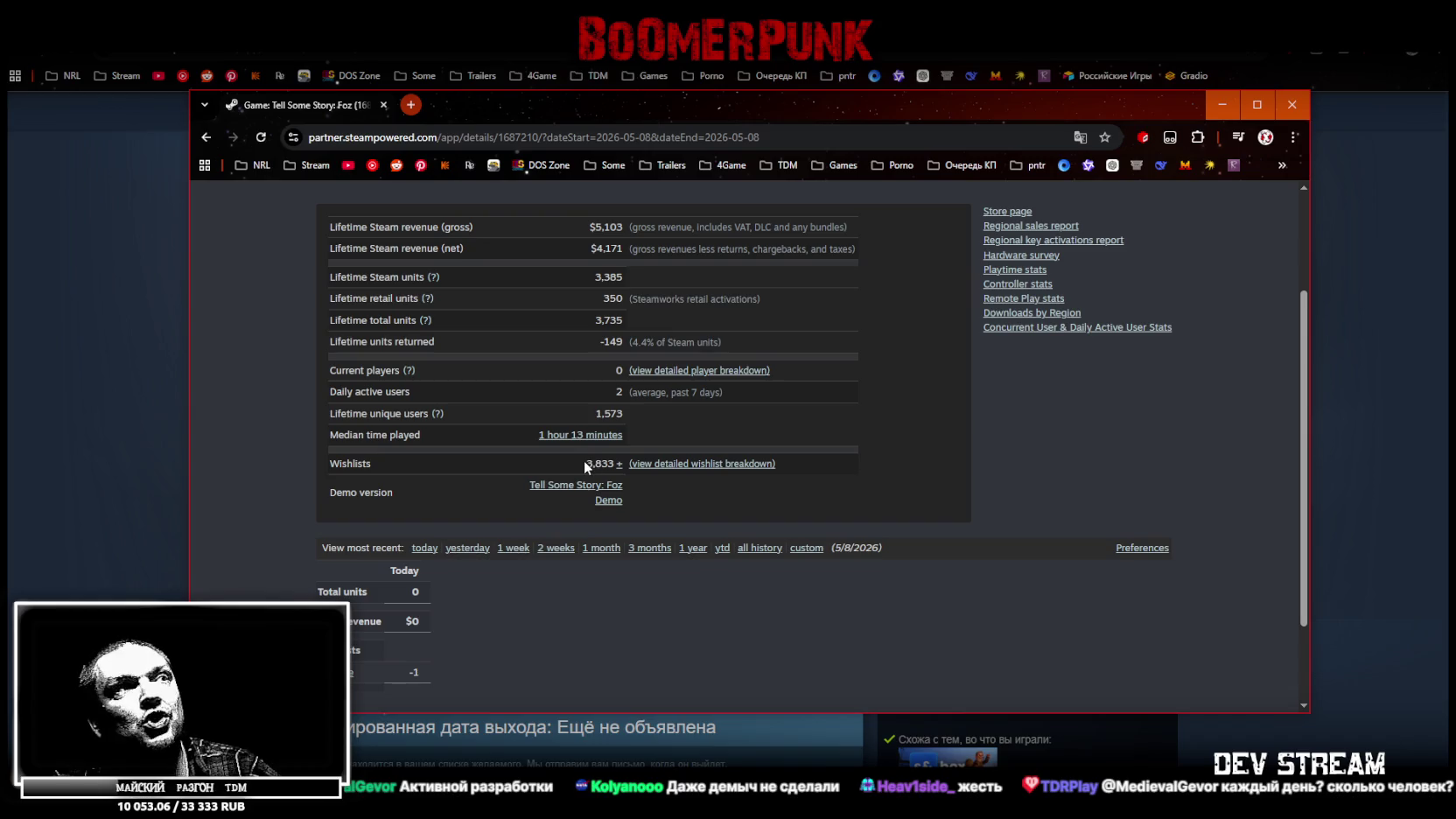
drag(584, 464, 612, 463)
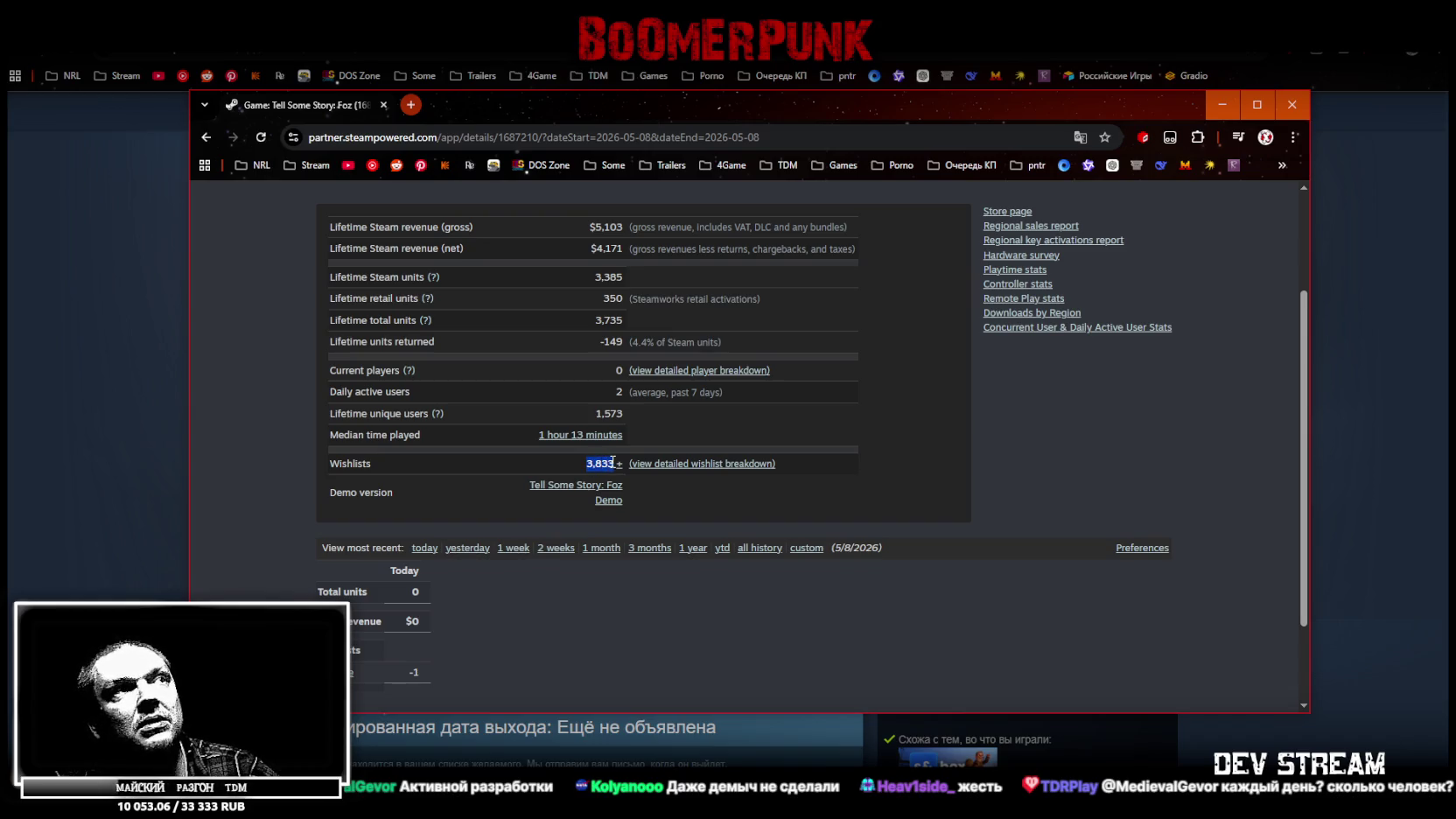
click(1253, 105)
click(898, 458)
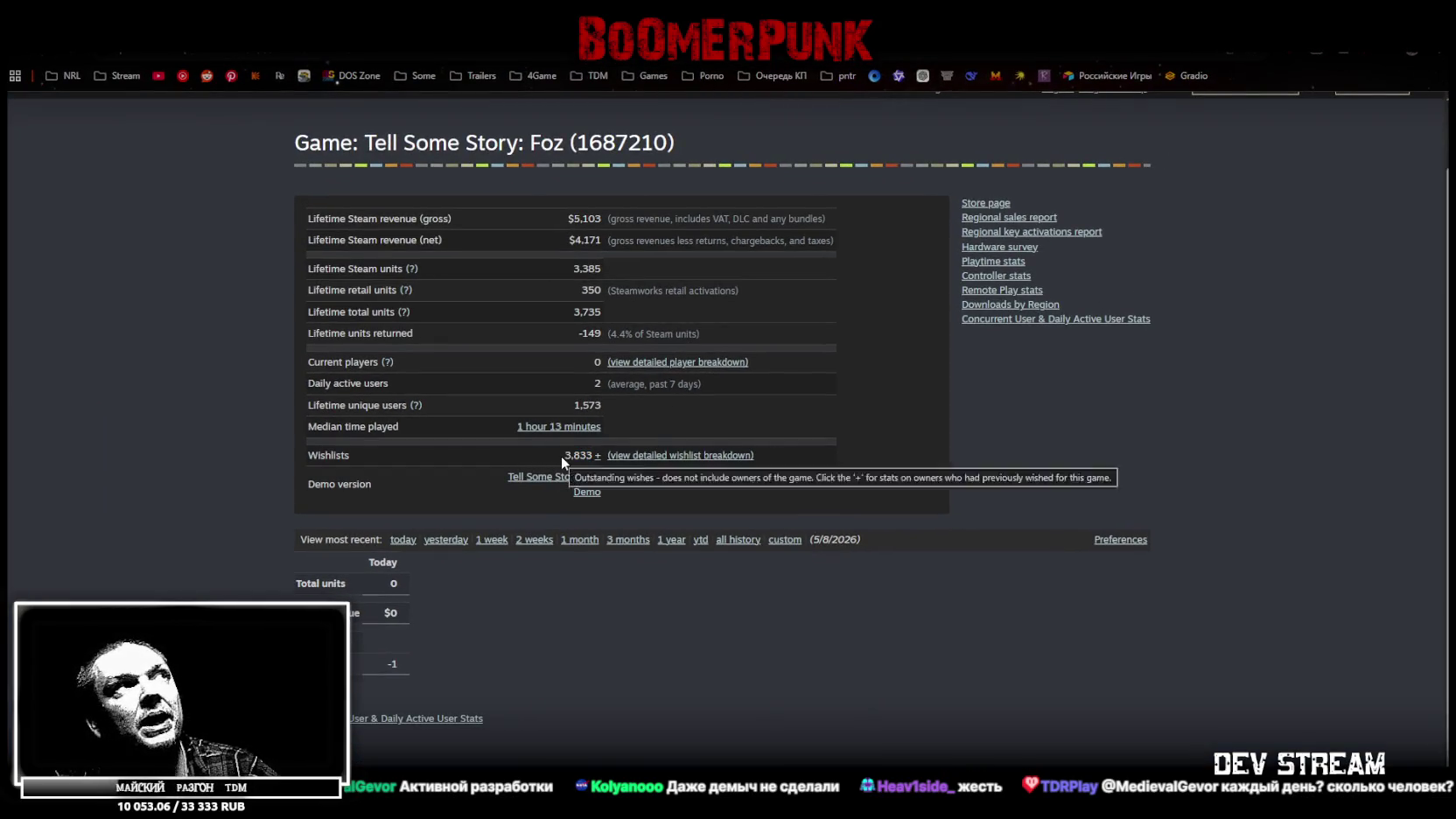
- Read the Wishlists tooltip, select the 3,833 figure, then return to the BLEEDING store page
drag(561, 456, 594, 456)
click(888, 453)
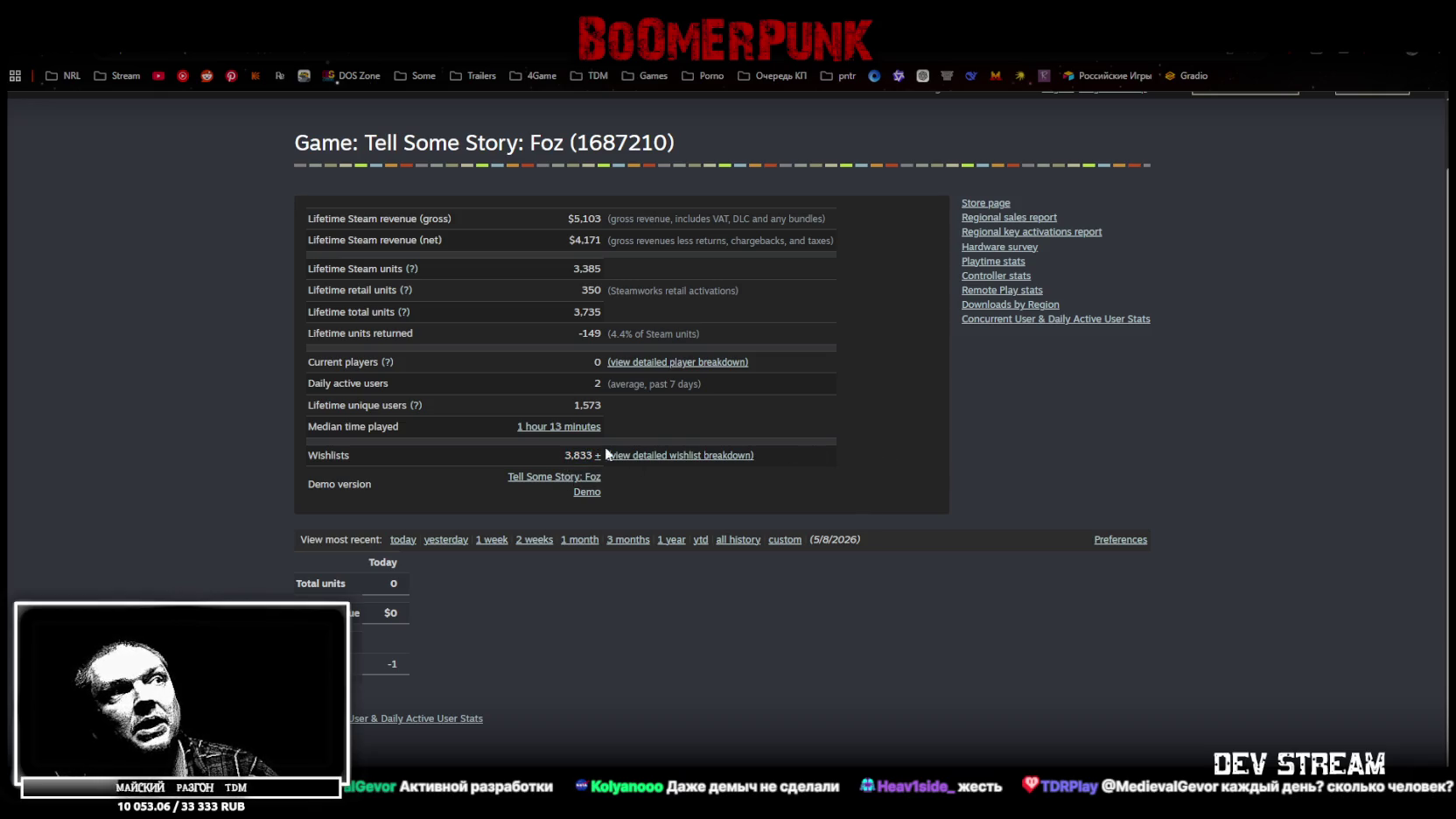
drag(560, 457, 595, 458)
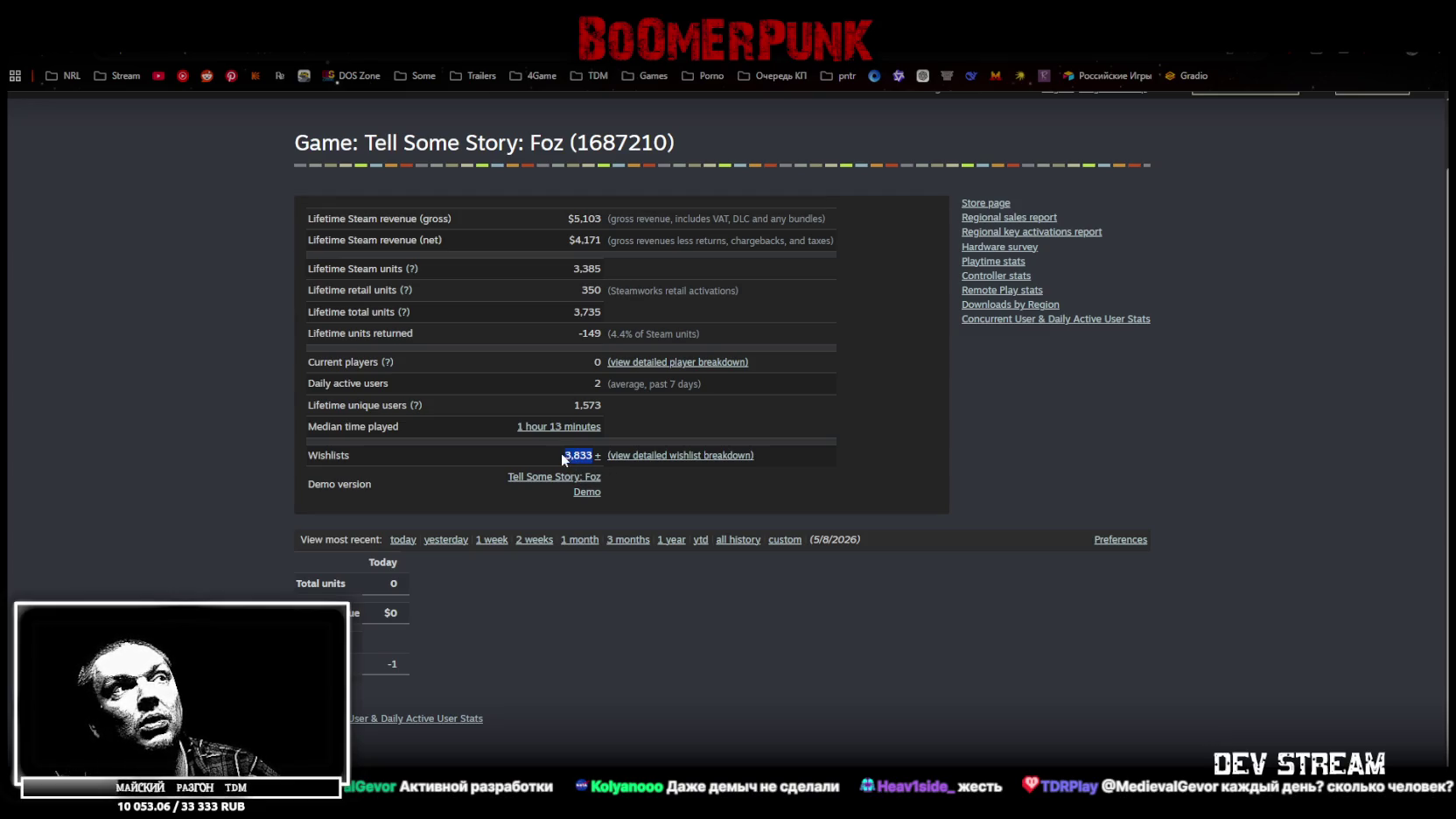
mouse_move(551, 458)
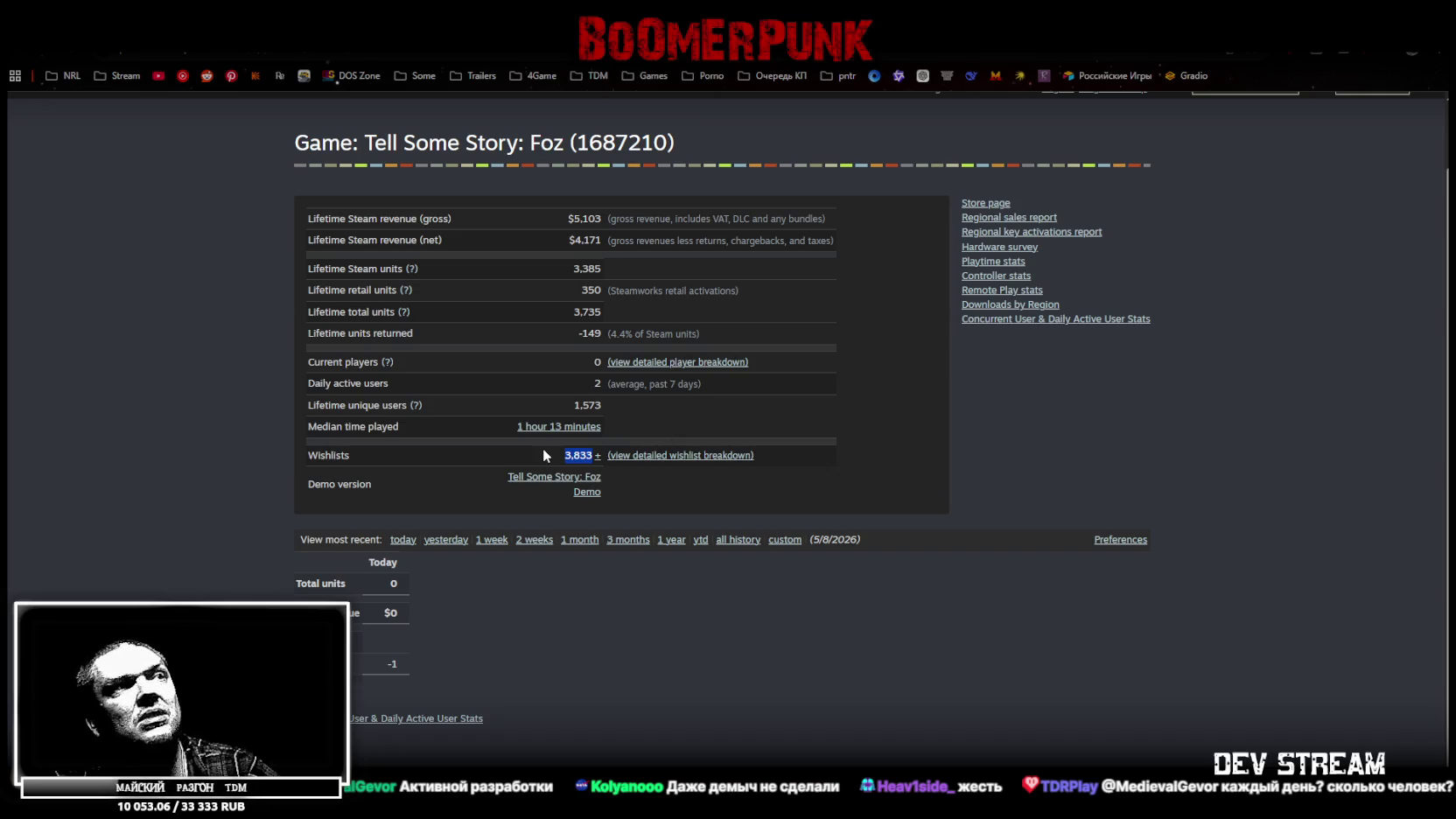
double_click(588, 455)
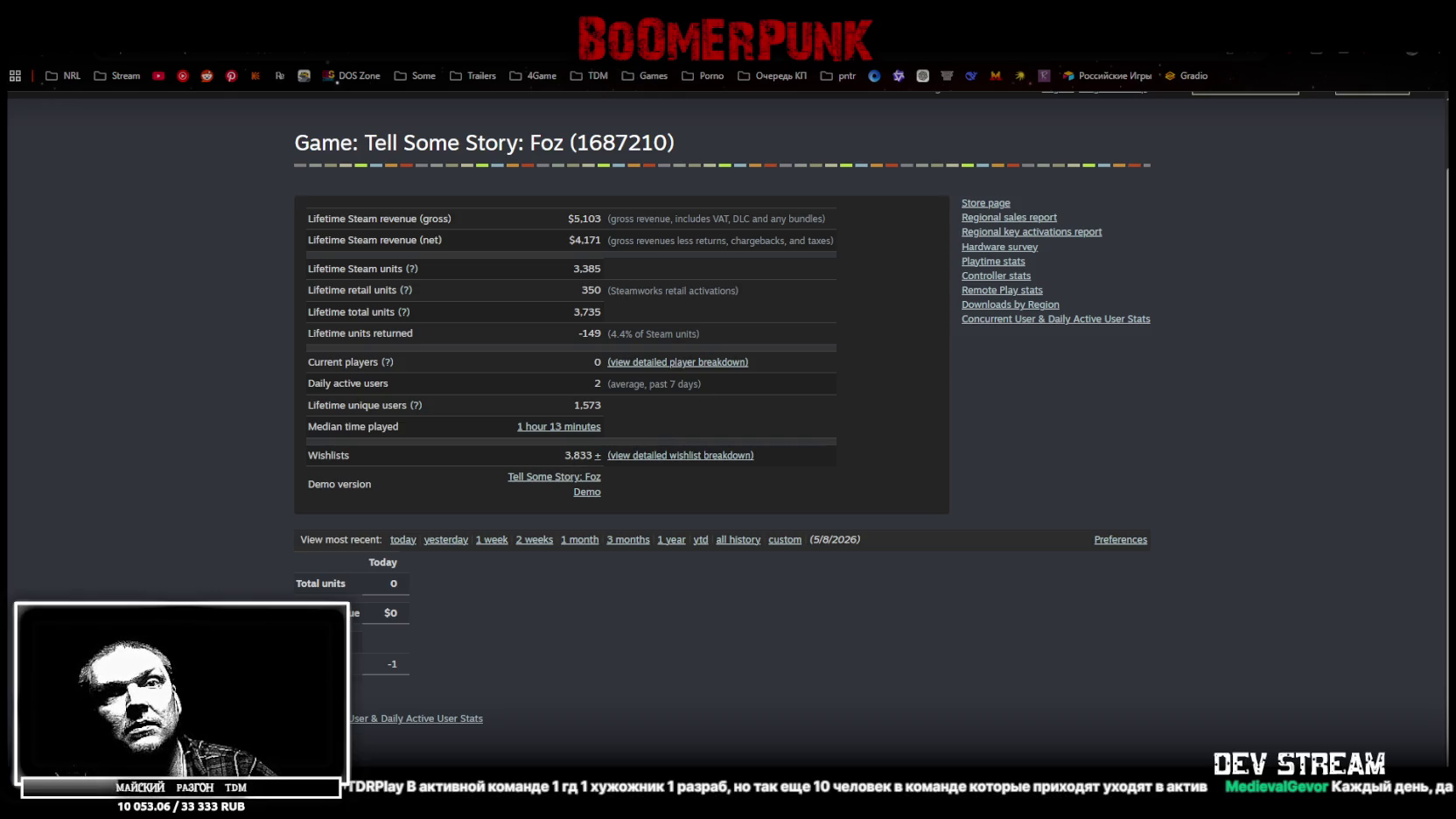
key(ctrl+Tab)
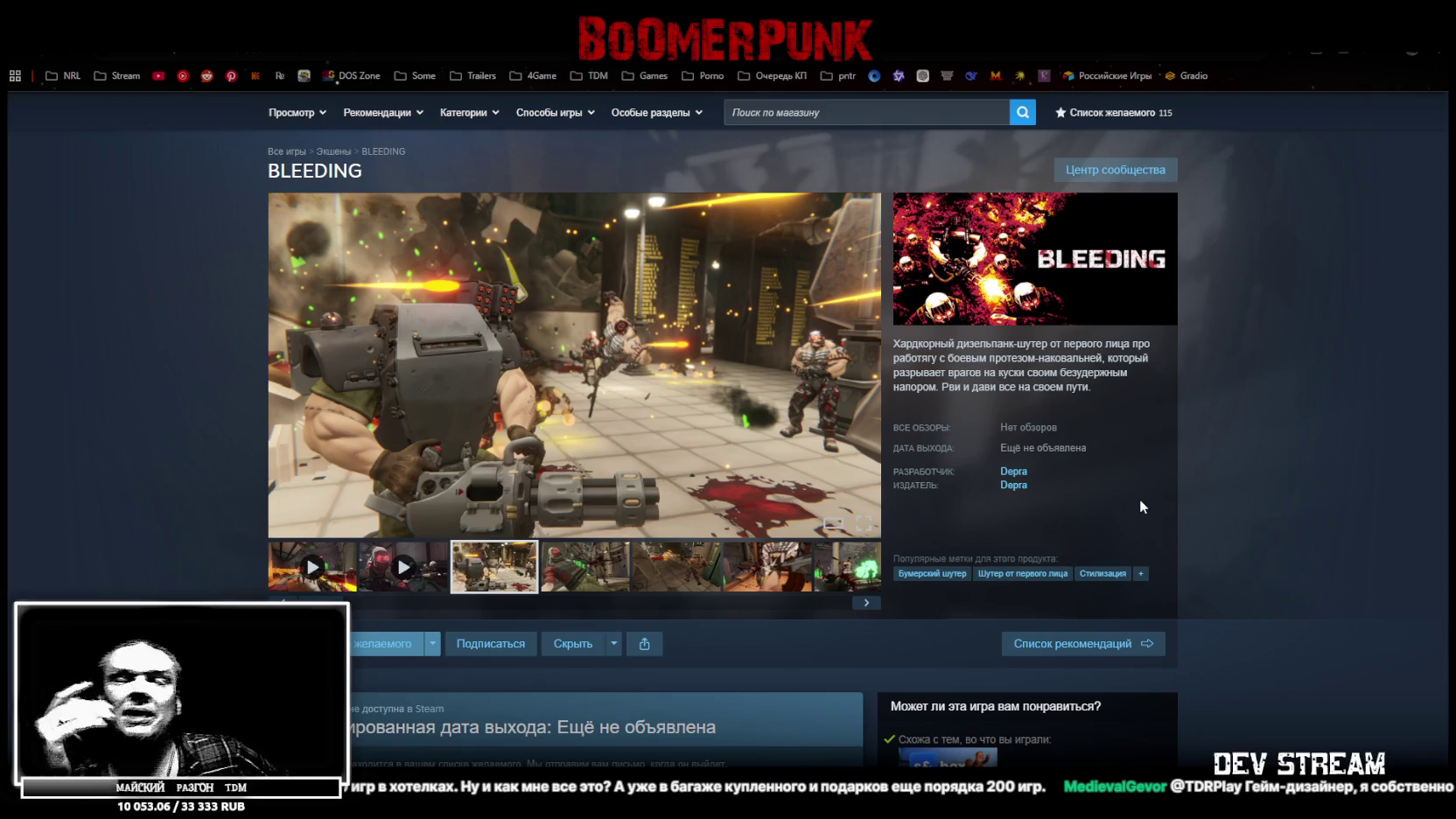
- Scroll BLEEDING's page down to system requirements and open MOUSE from 'Похожие товары'
scroll(743, 509, down, 2)
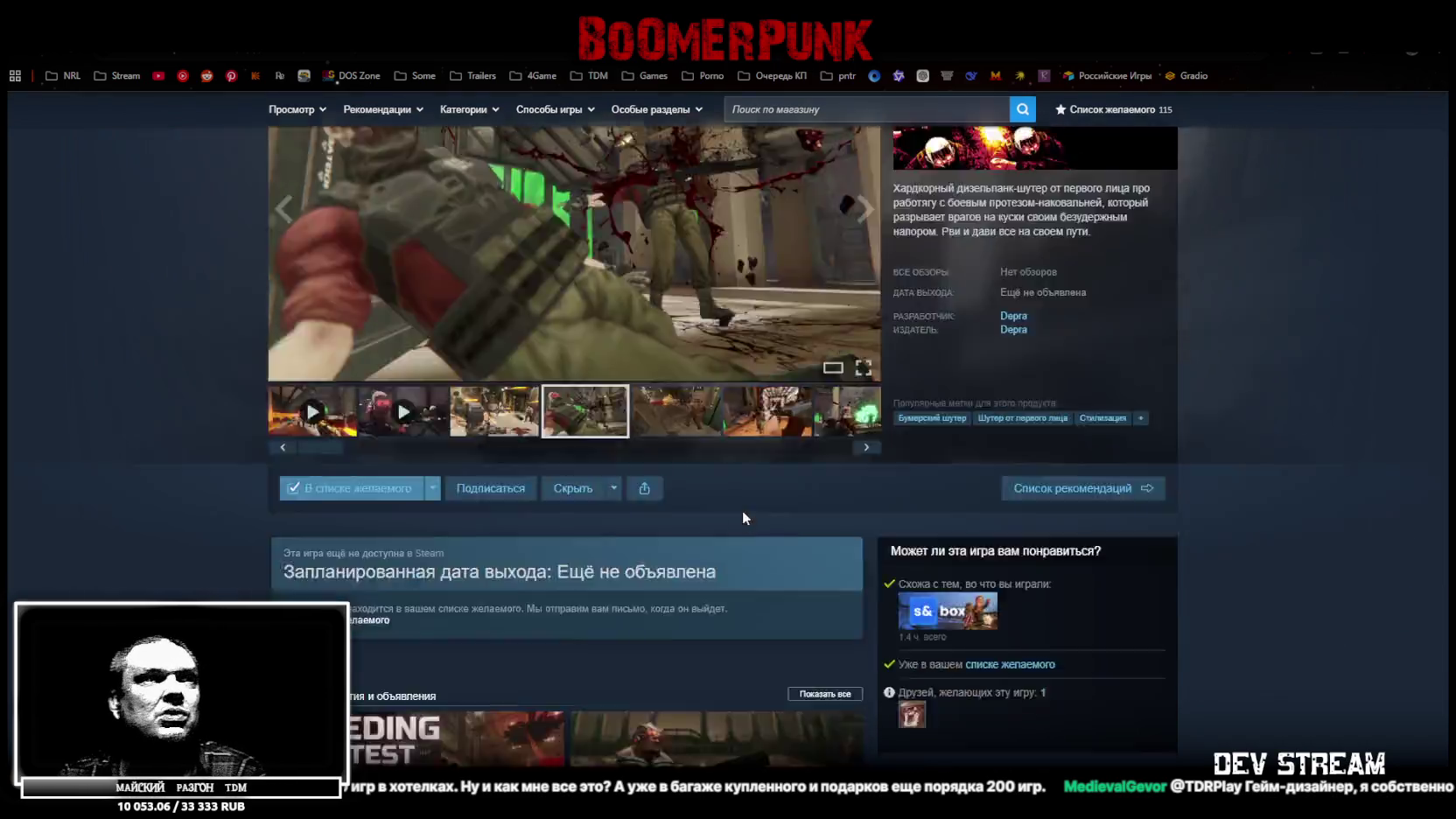
scroll(742, 509, down, 5)
scroll(743, 511, down, 5)
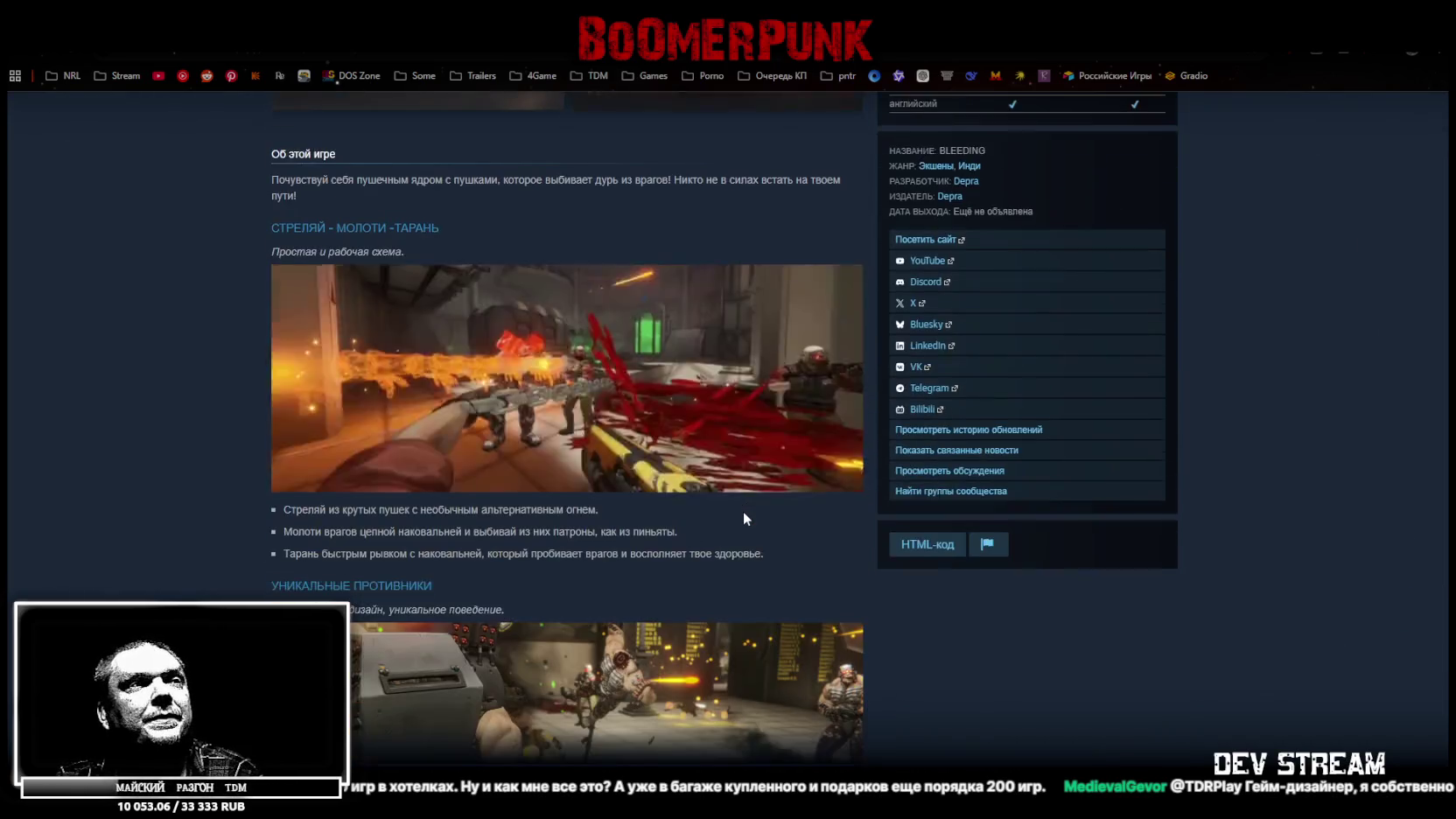
scroll(743, 512, down, 6)
scroll(746, 509, up, 6)
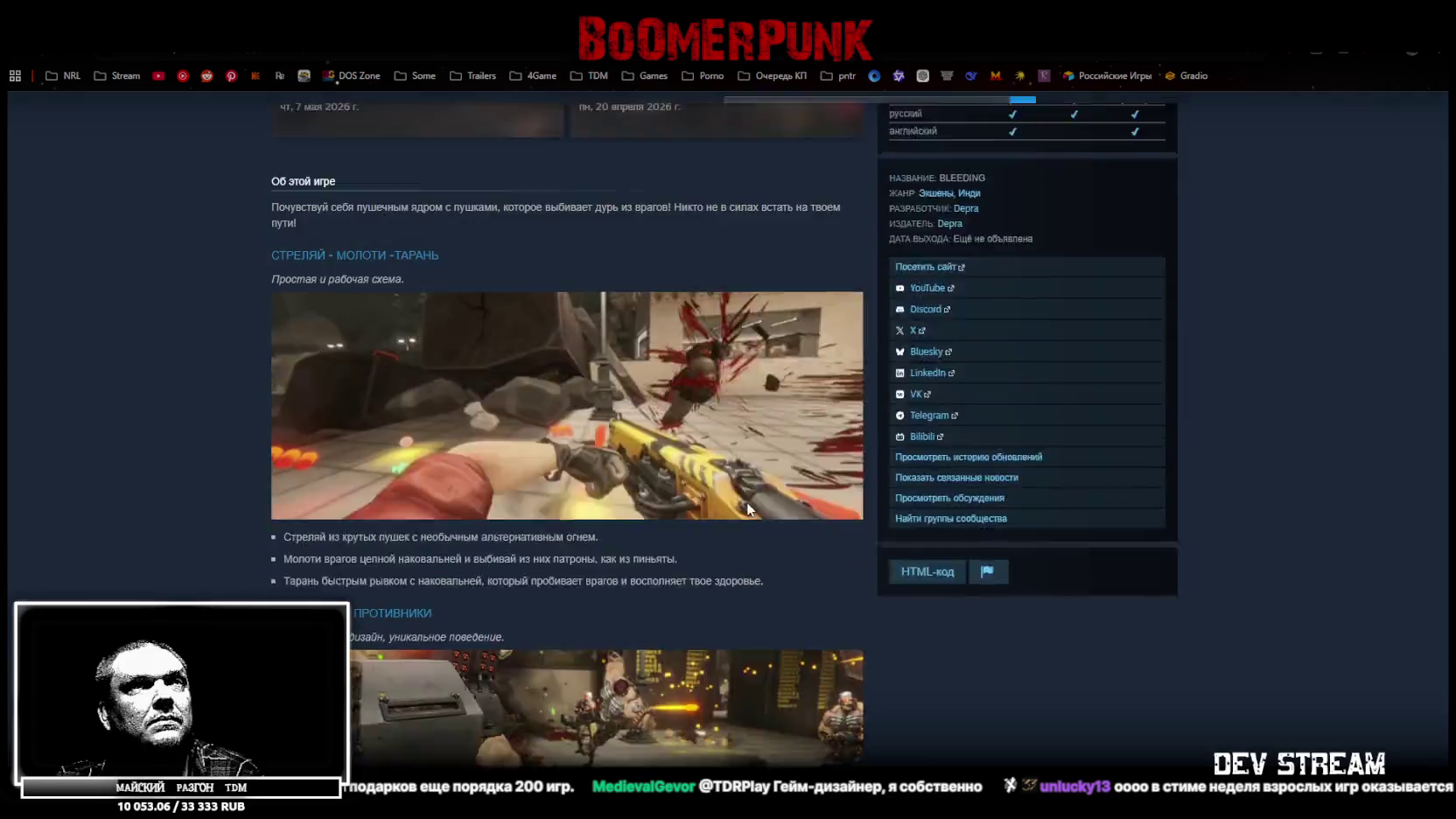
scroll(747, 501, up, 10)
scroll(752, 512, down, 15)
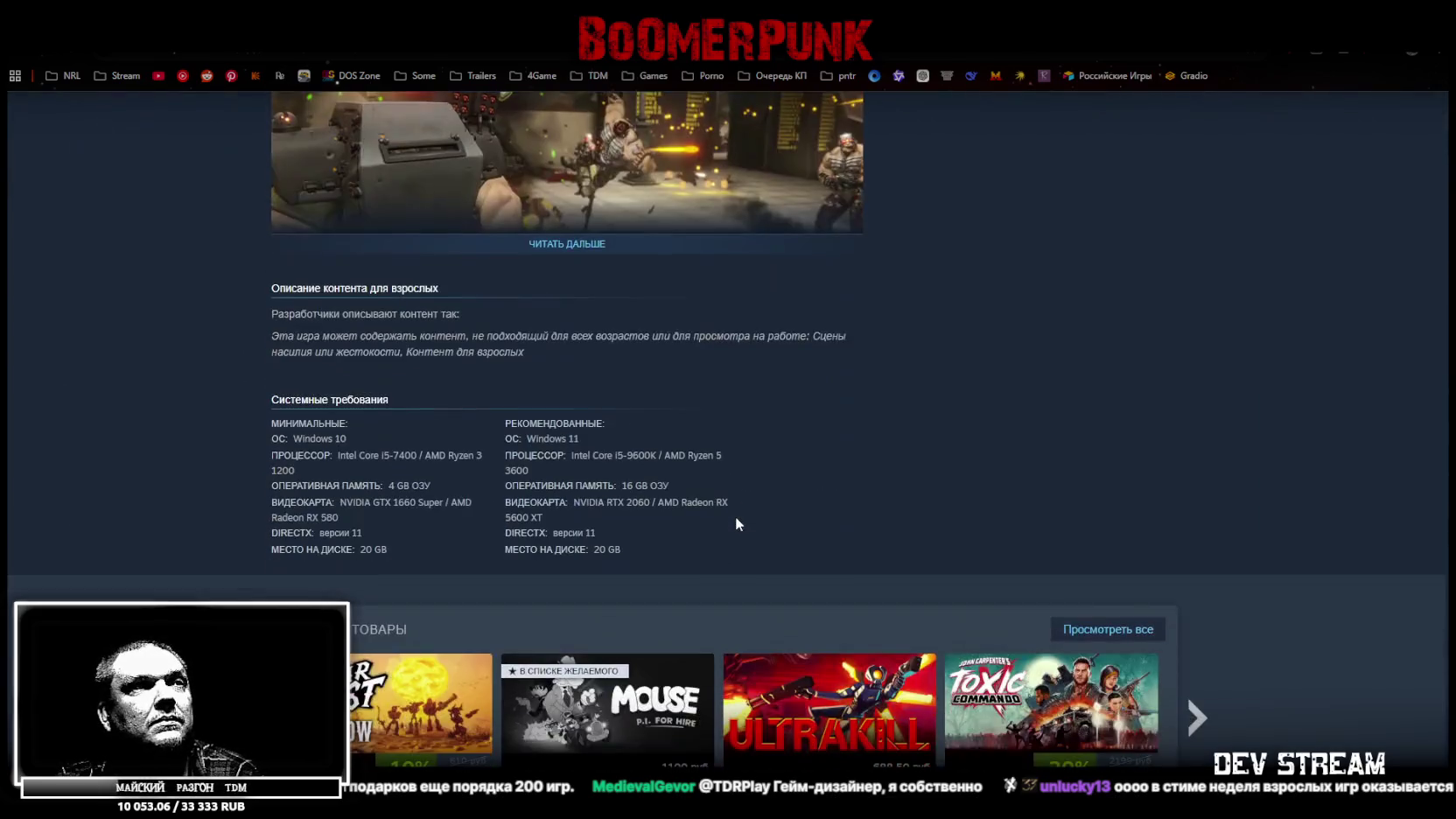
scroll(735, 515, down, 1)
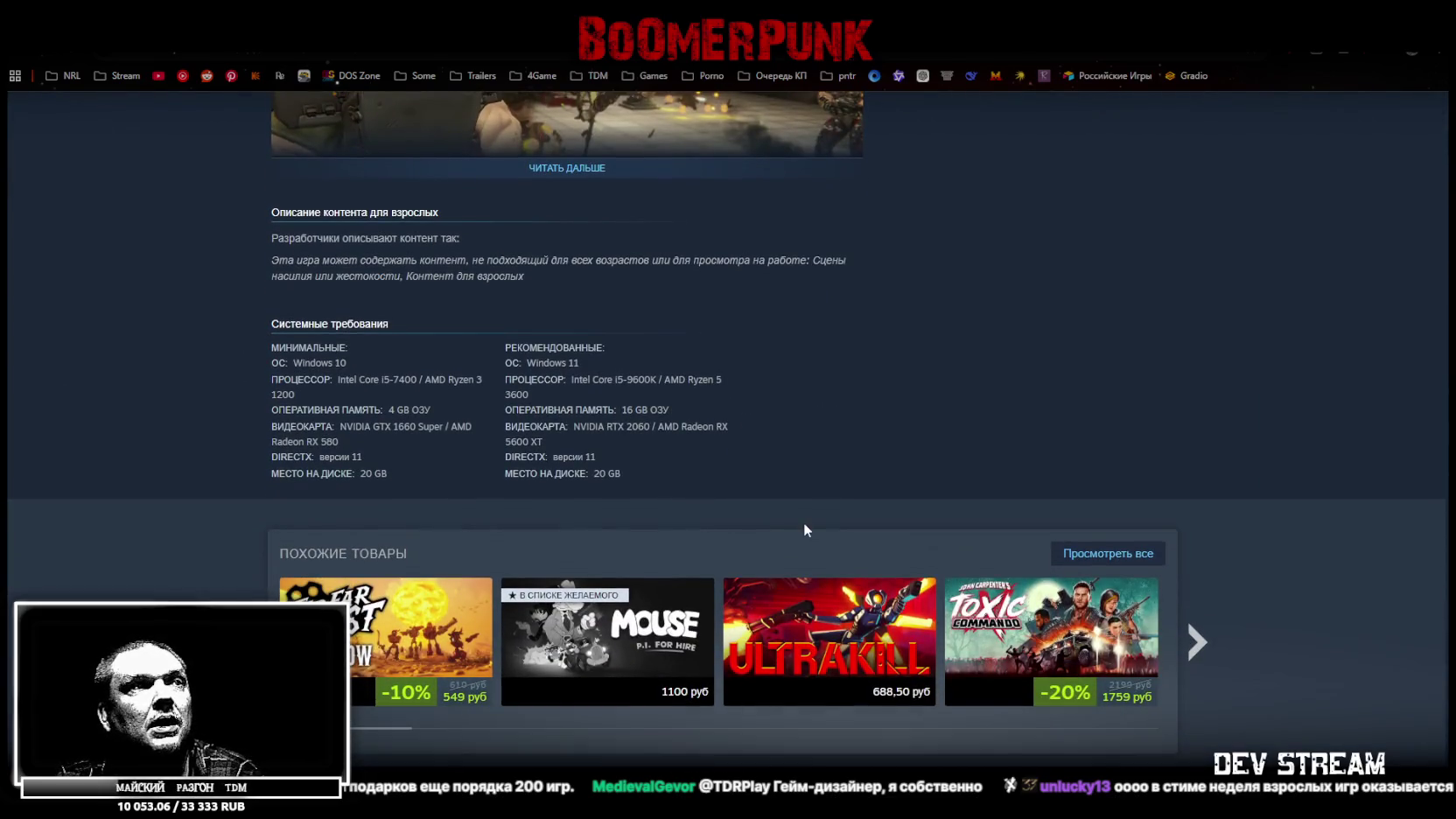
click(632, 661)
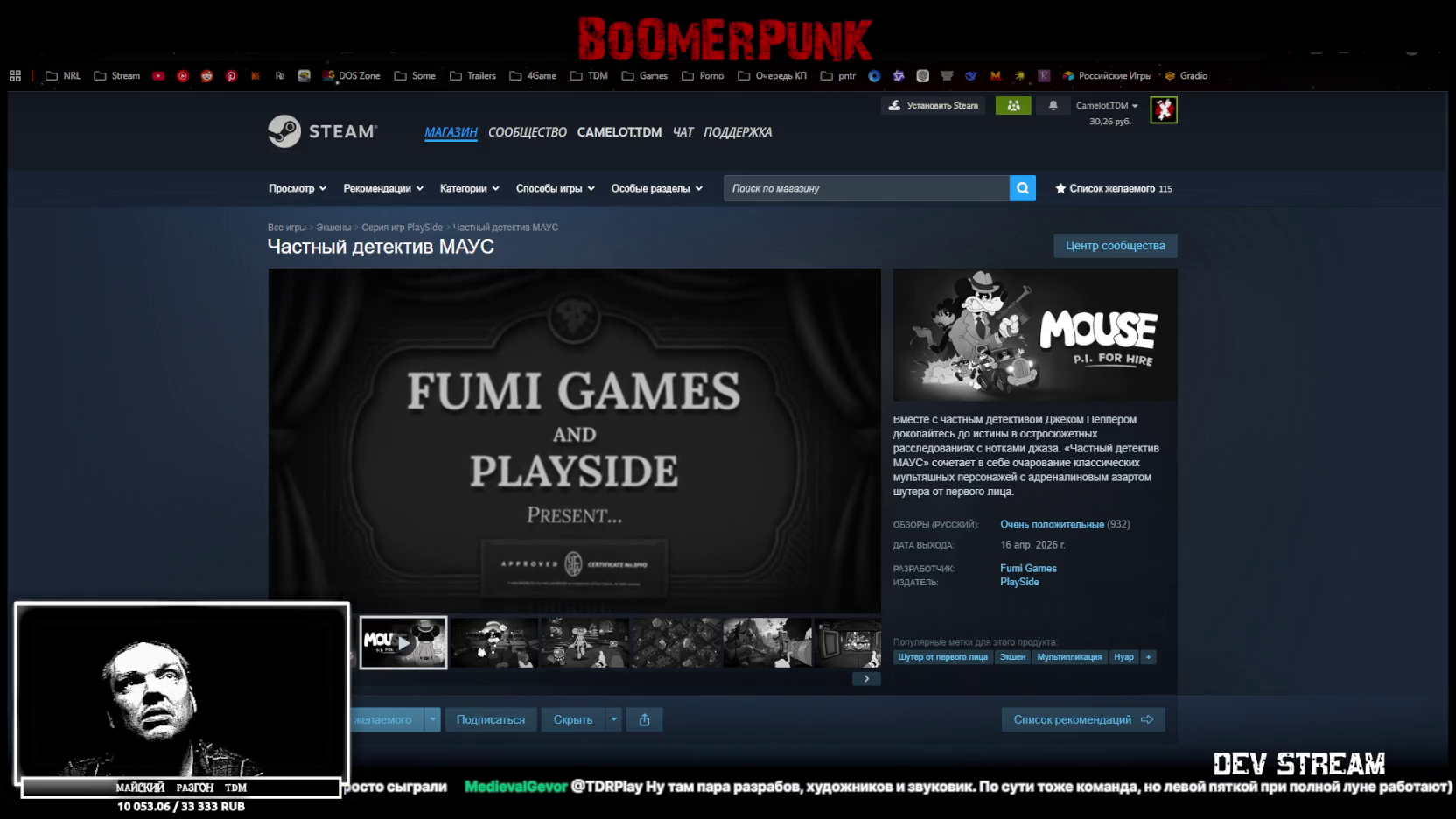
- Leave the Mouse: P.I. for Hire store page and bring the Unity editor forward
key(alt+Tab)
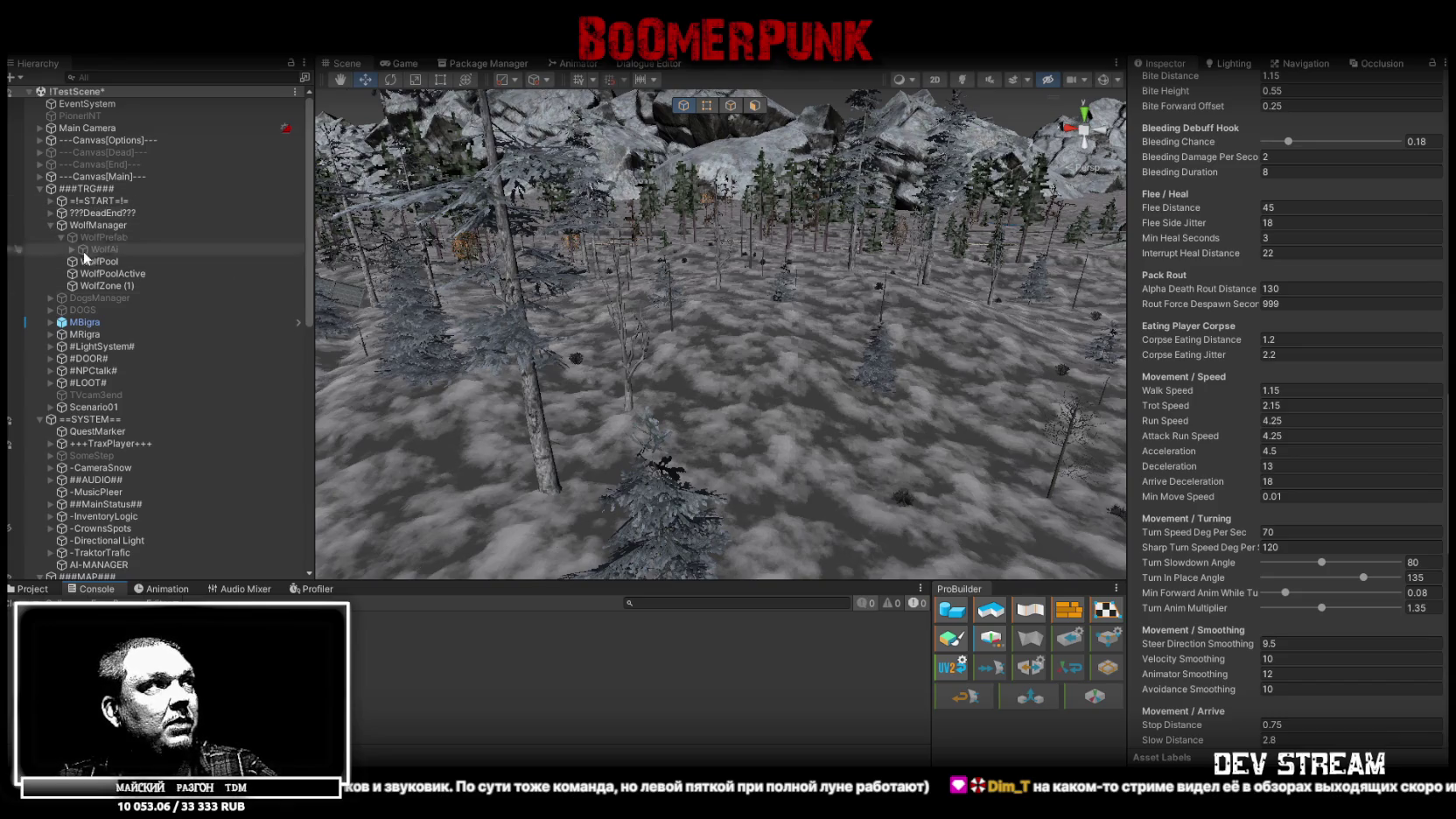
- Select WolfAI under WolfPrefab and scroll its Inspector down to the Wolf Combat script
mouse_move(741, 355)
mouse_down()
mouse_move(645, 372)
mouse_move(582, 428)
mouse_up()
click(29, 589)
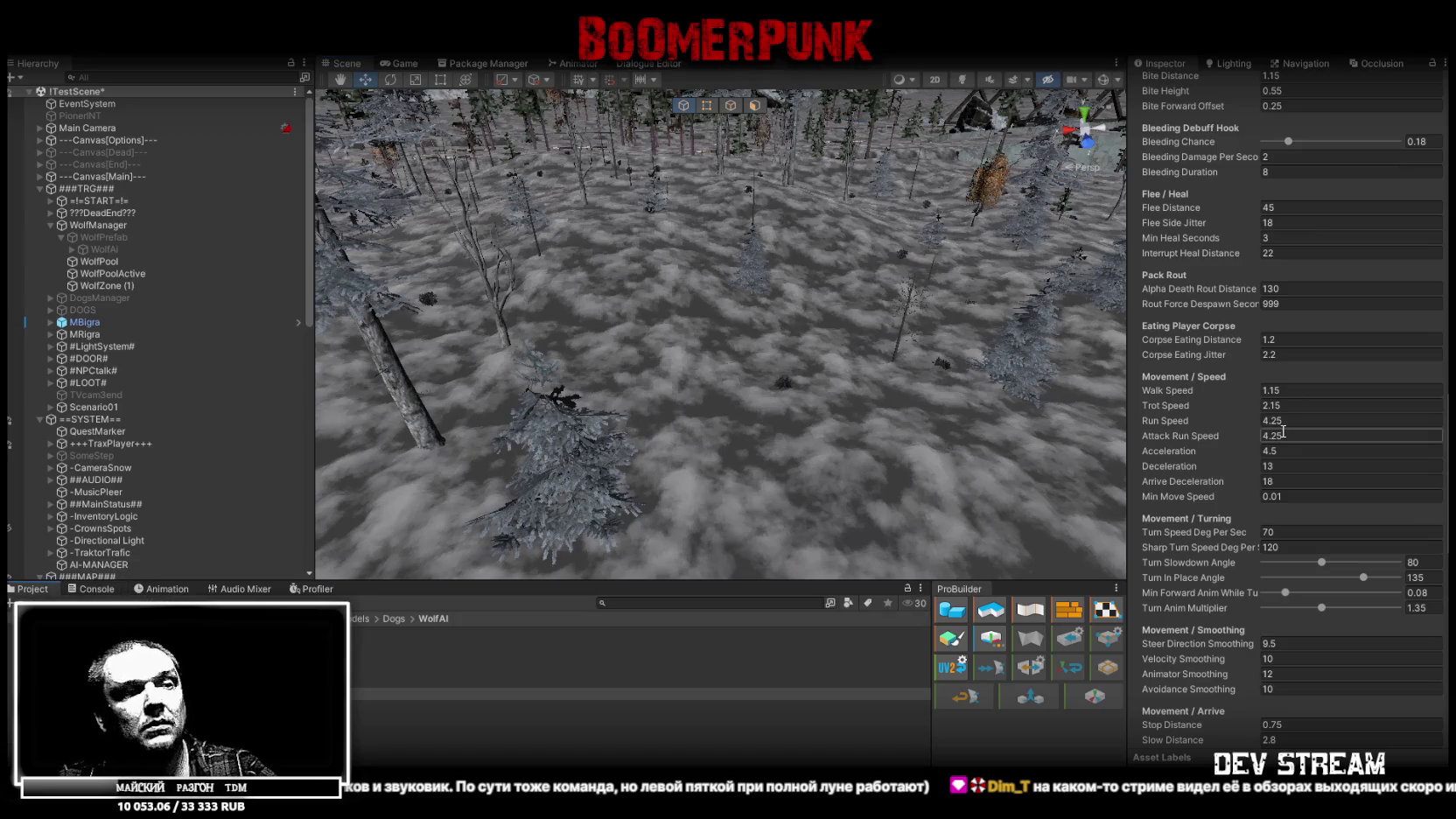
scroll(1287, 350, up, 10)
click(104, 249)
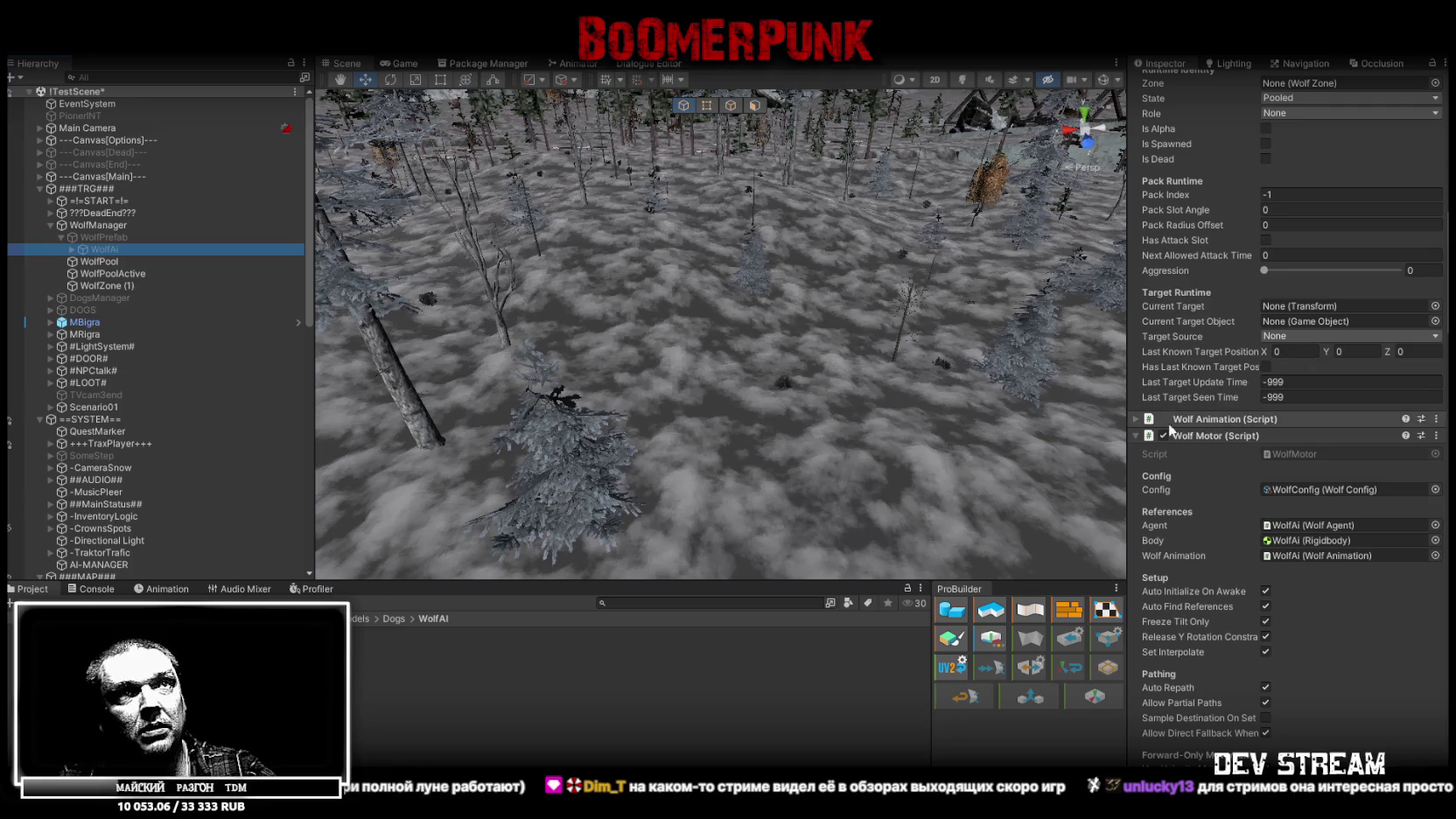
scroll(1254, 469, down, 15)
scroll(1245, 473, down, 15)
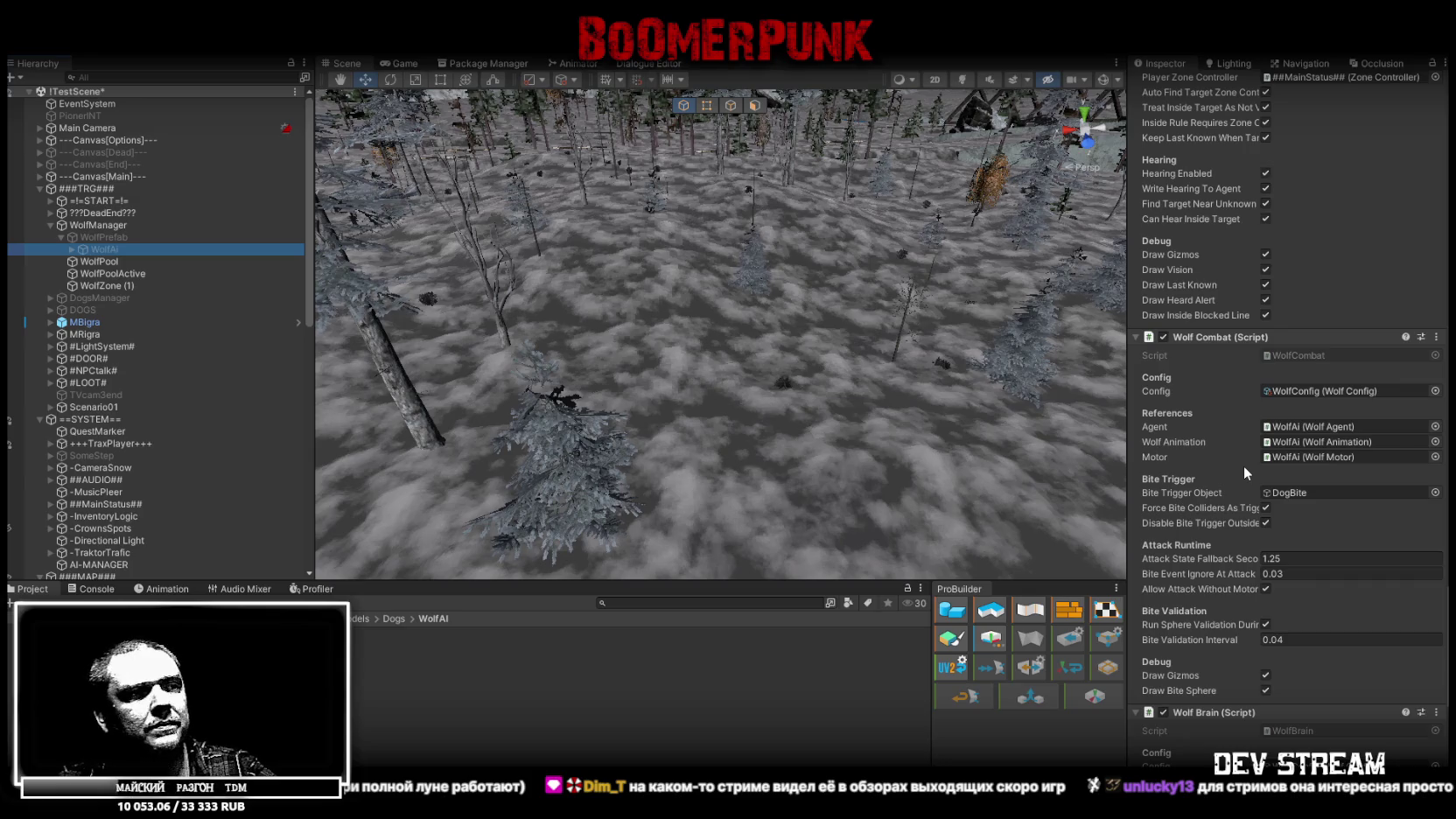
click(1308, 352)
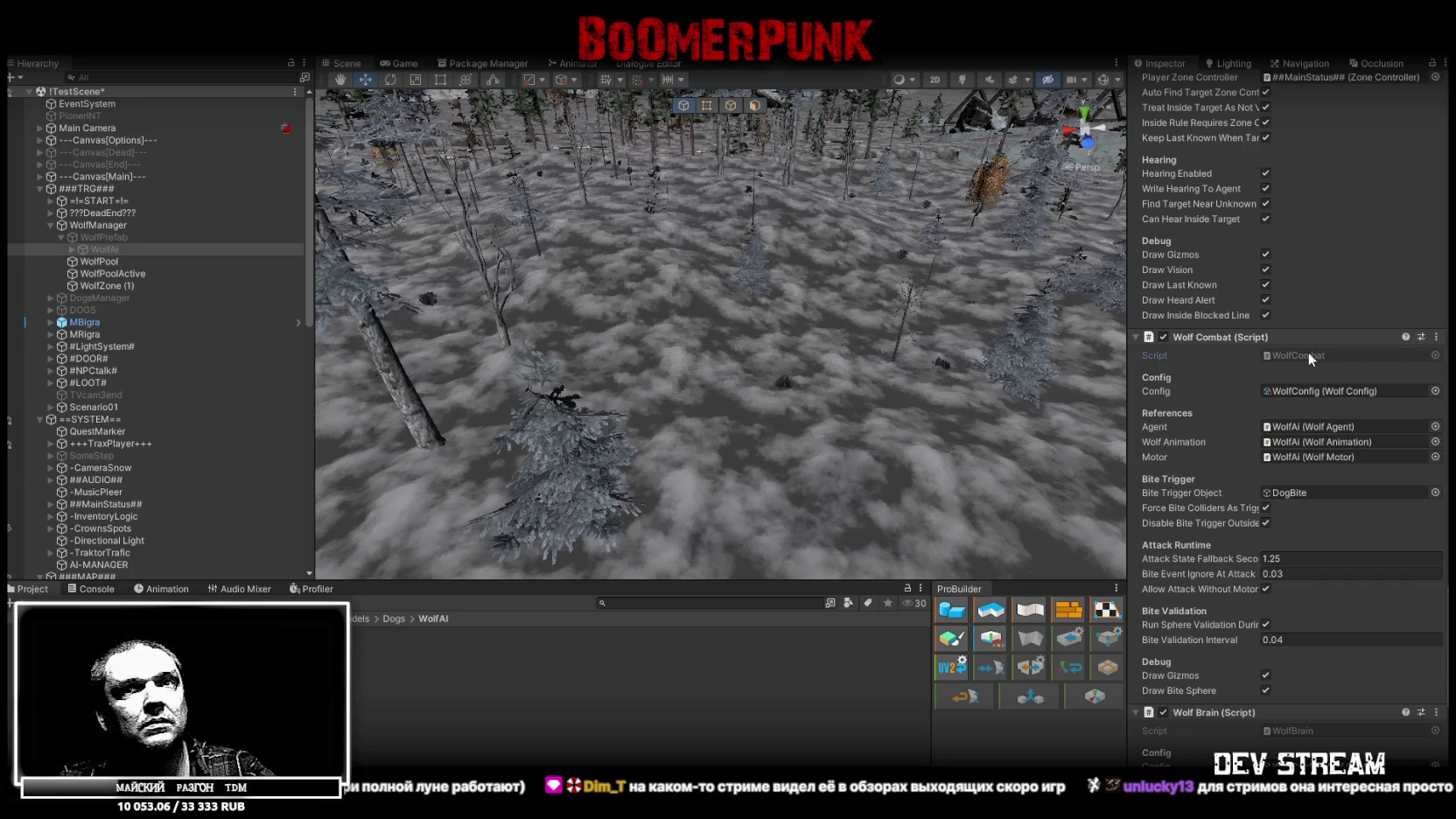
- Overwrite all of WolfBrain.cs with the pasted new code and return to Unity
double_click(1308, 352)
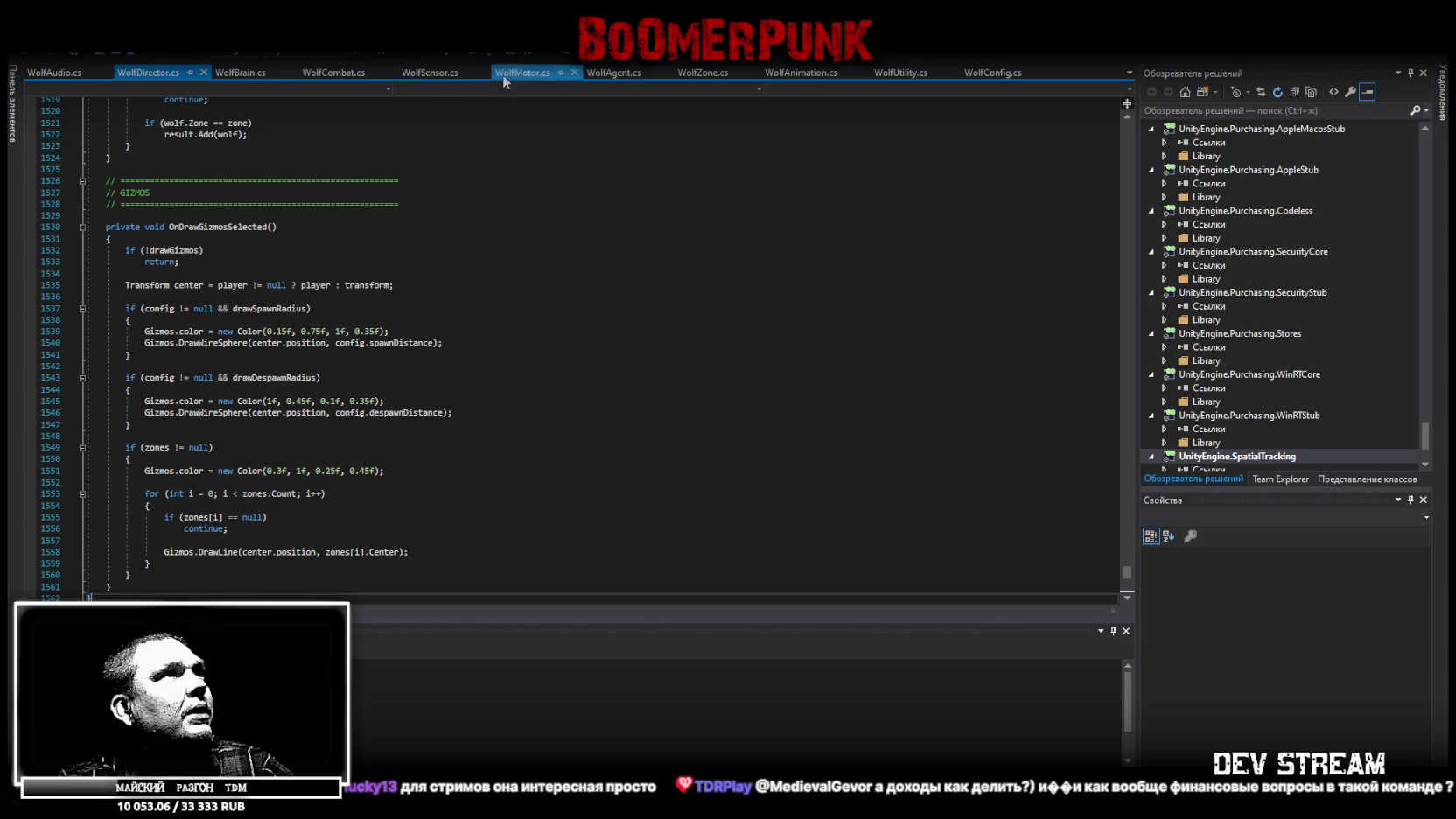
click(238, 73)
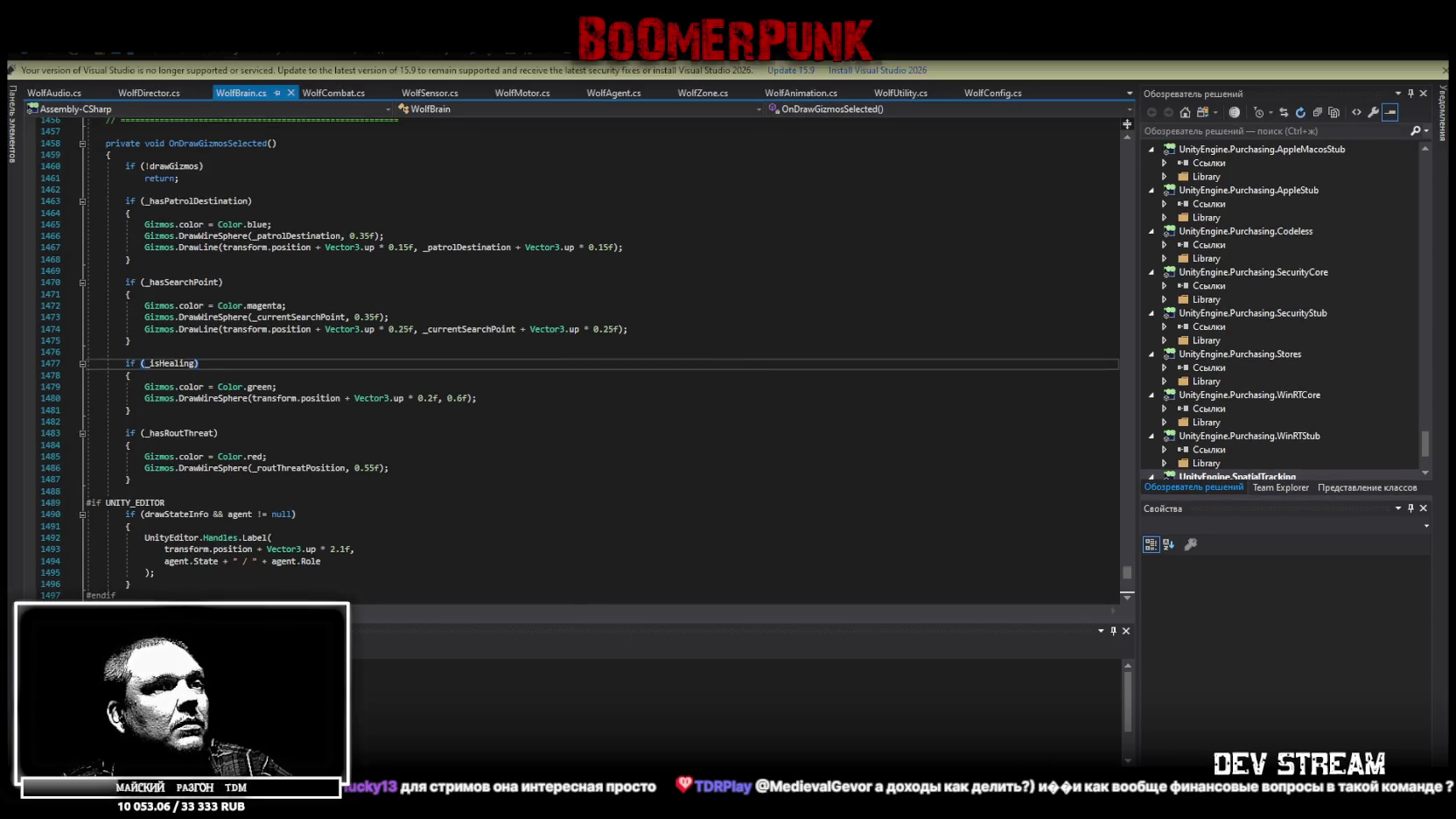
click(488, 523)
key(ctrl+a)
key(ctrl+v)
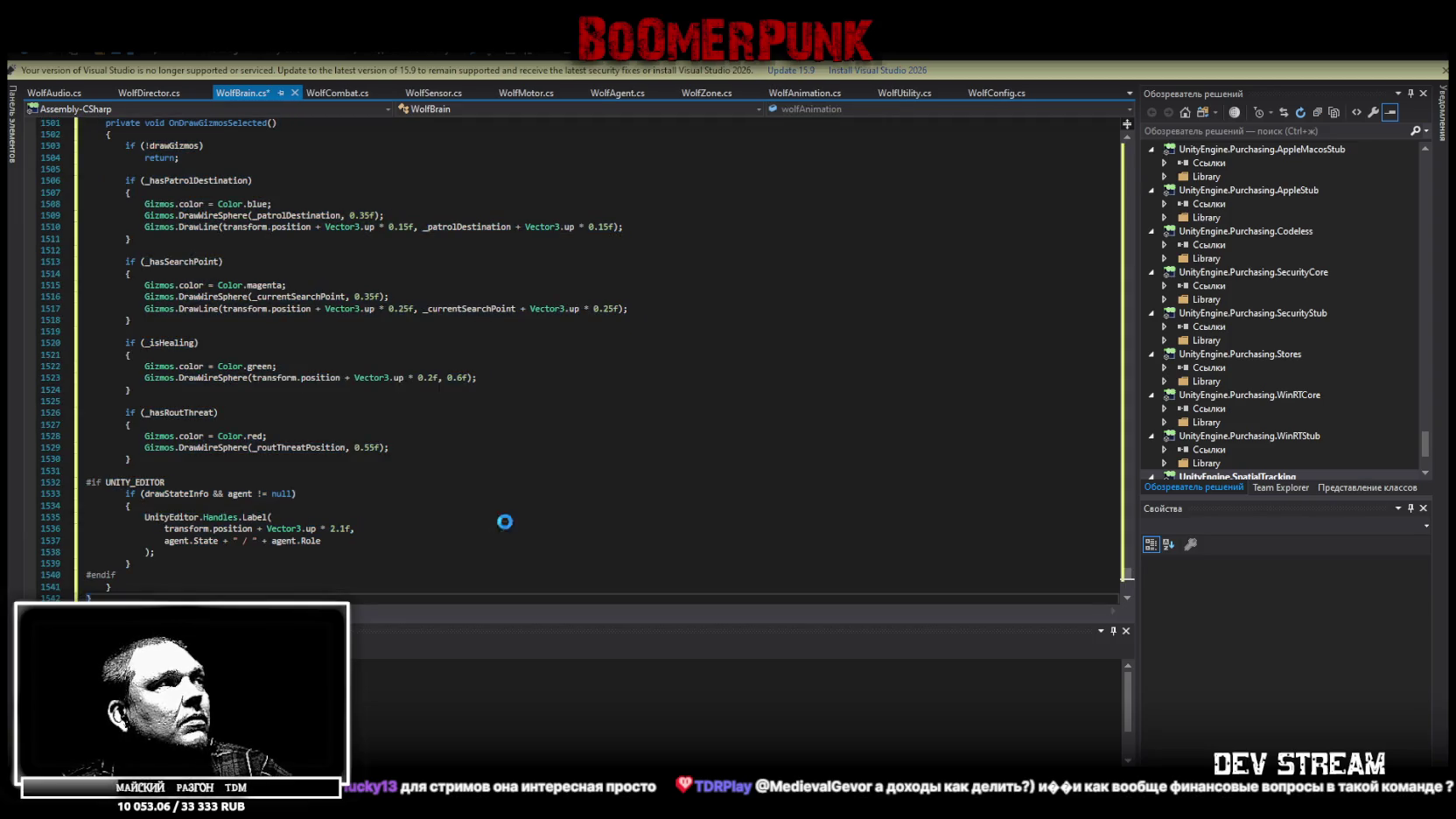
key(alt+Tab)
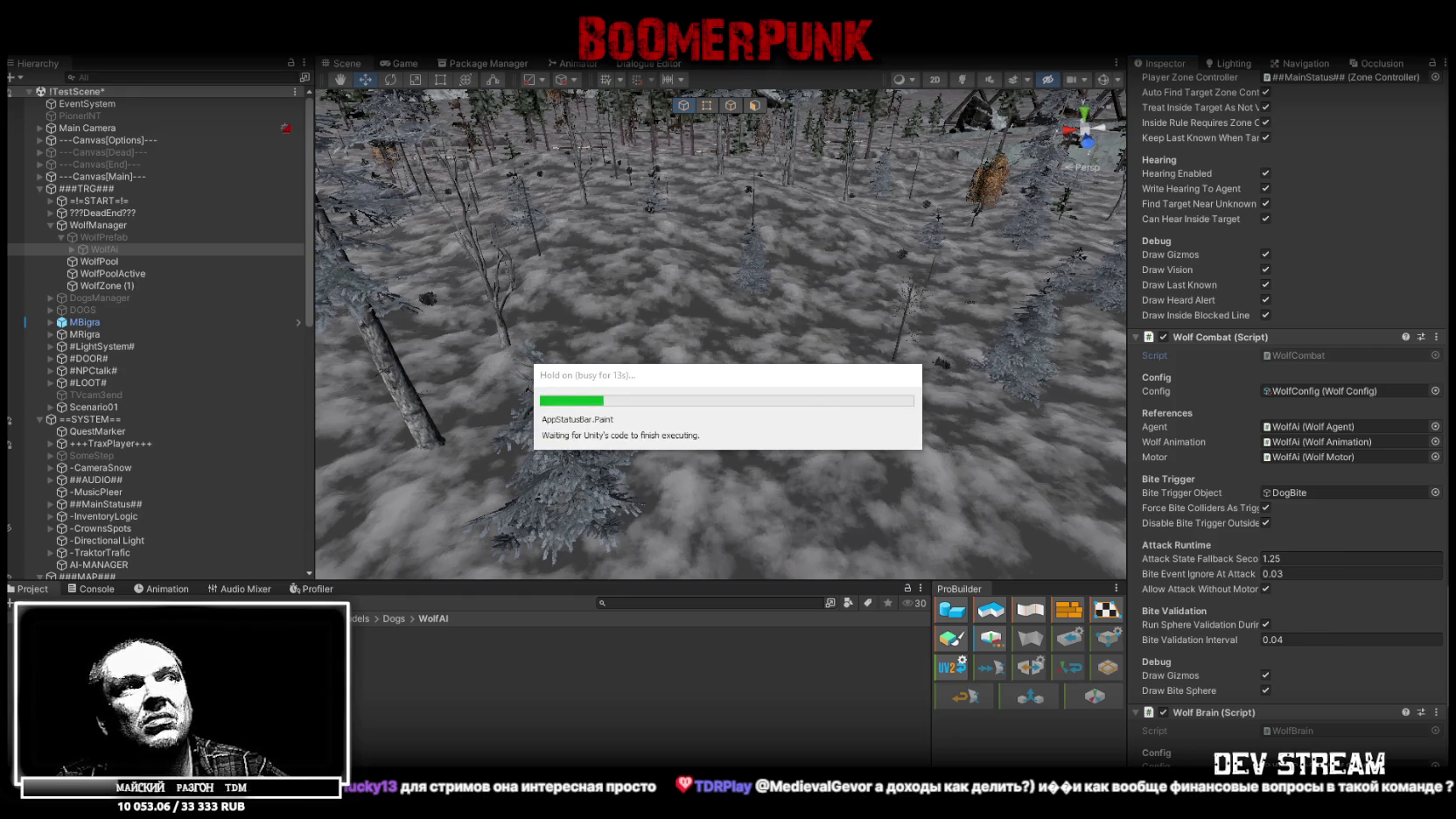
- Check the Console for compile errors, then go back to the Project tab
key(ctrl+shift+c)
click(15, 591)
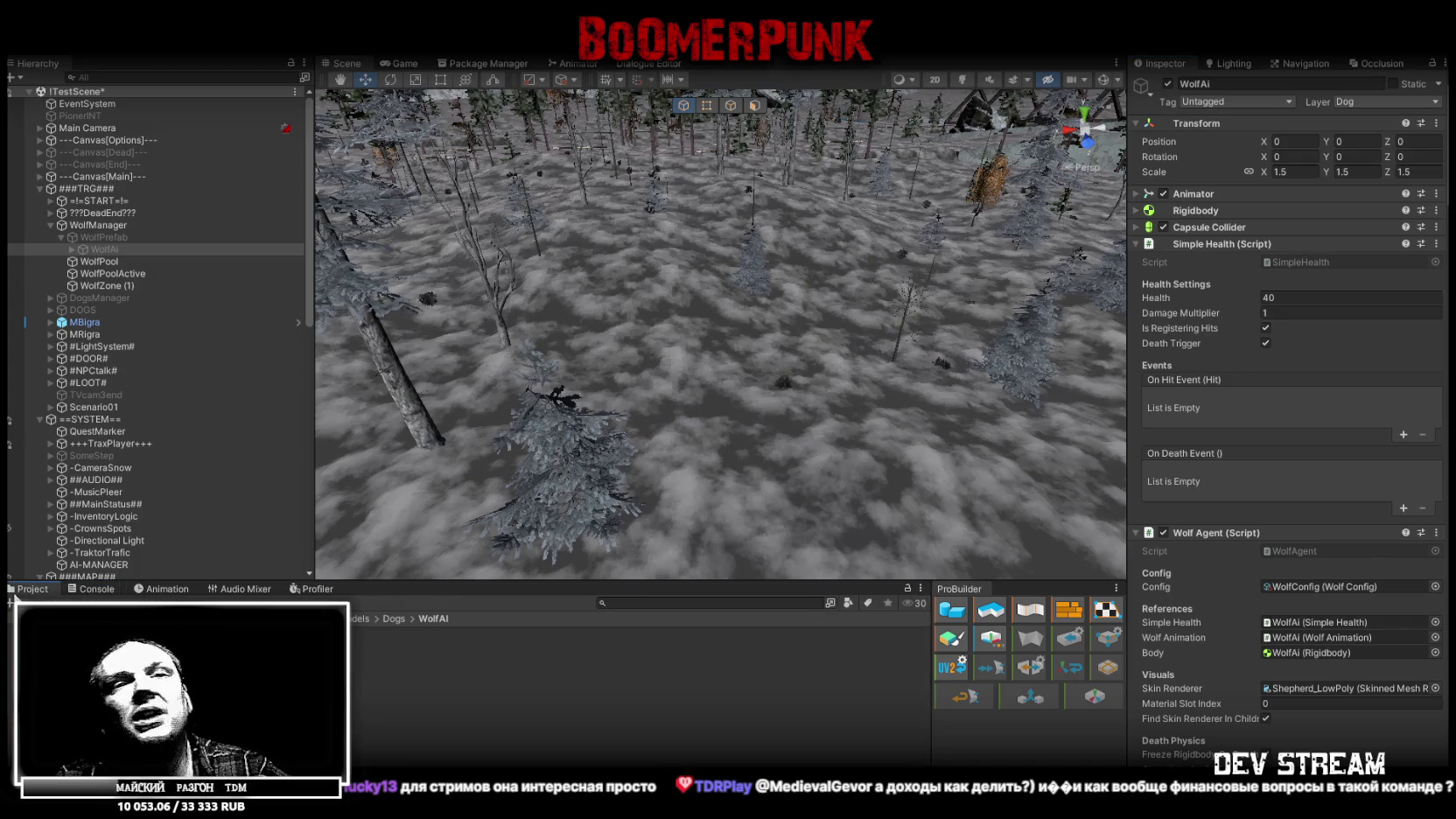
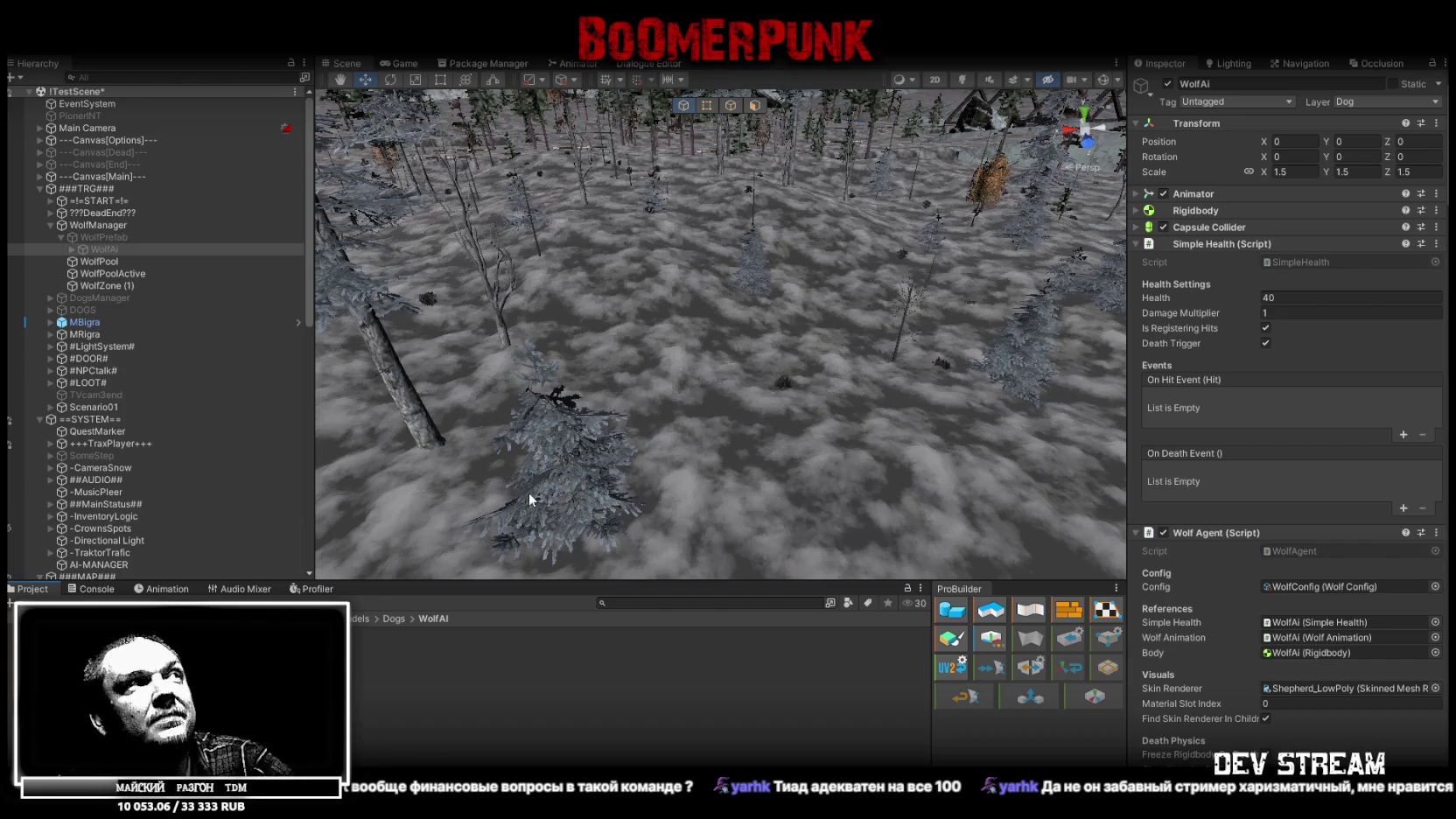
- Orbit the Scene view to look down over the blue-lit forest lake
mouse_move(754, 396)
mouse_down()
mouse_move(823, 350)
mouse_move(787, 315)
mouse_up()
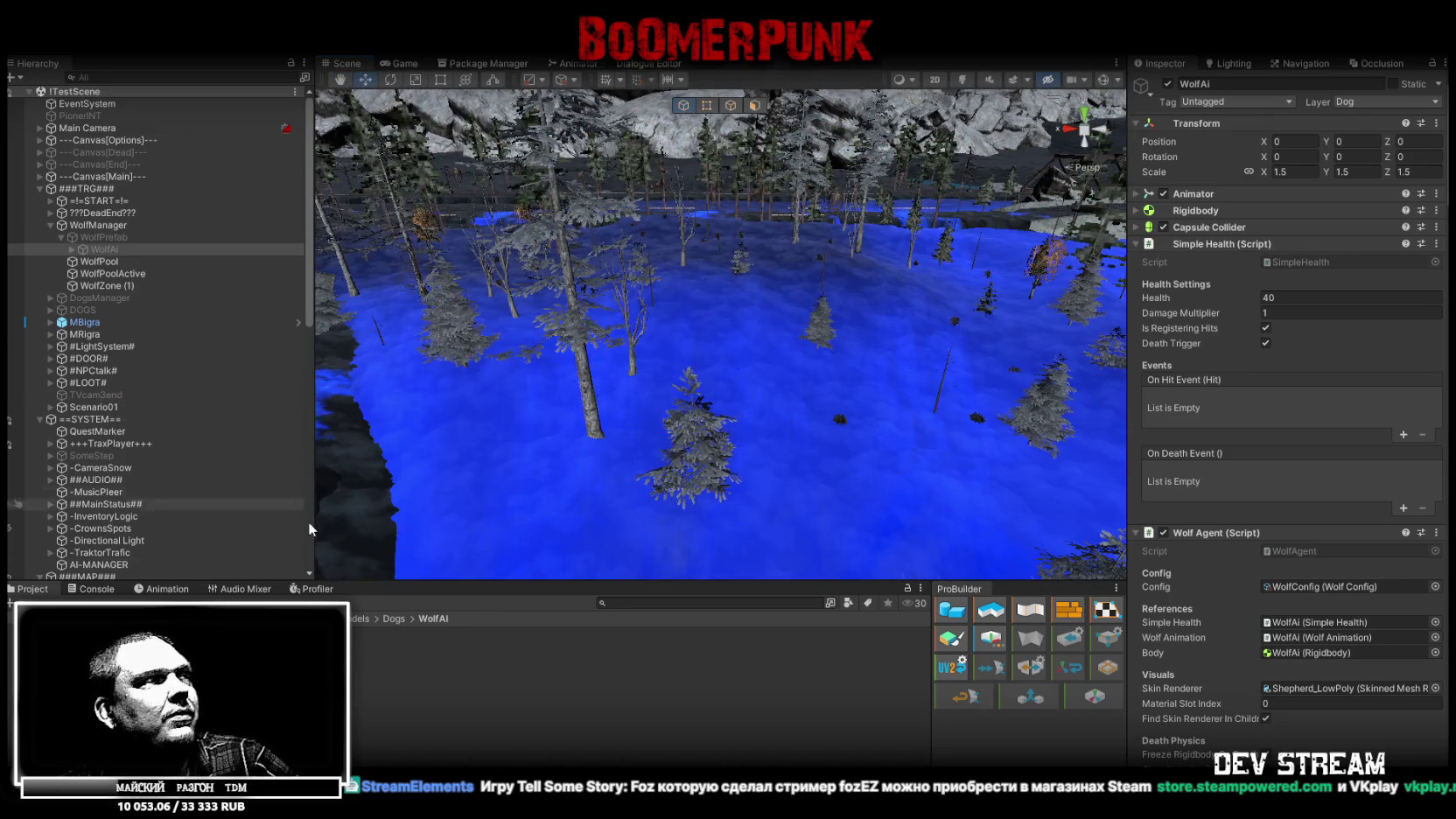
- Open the WolfConfig asset and review its Inspector fields from health through avoidance and patrol
double_click(1345, 586)
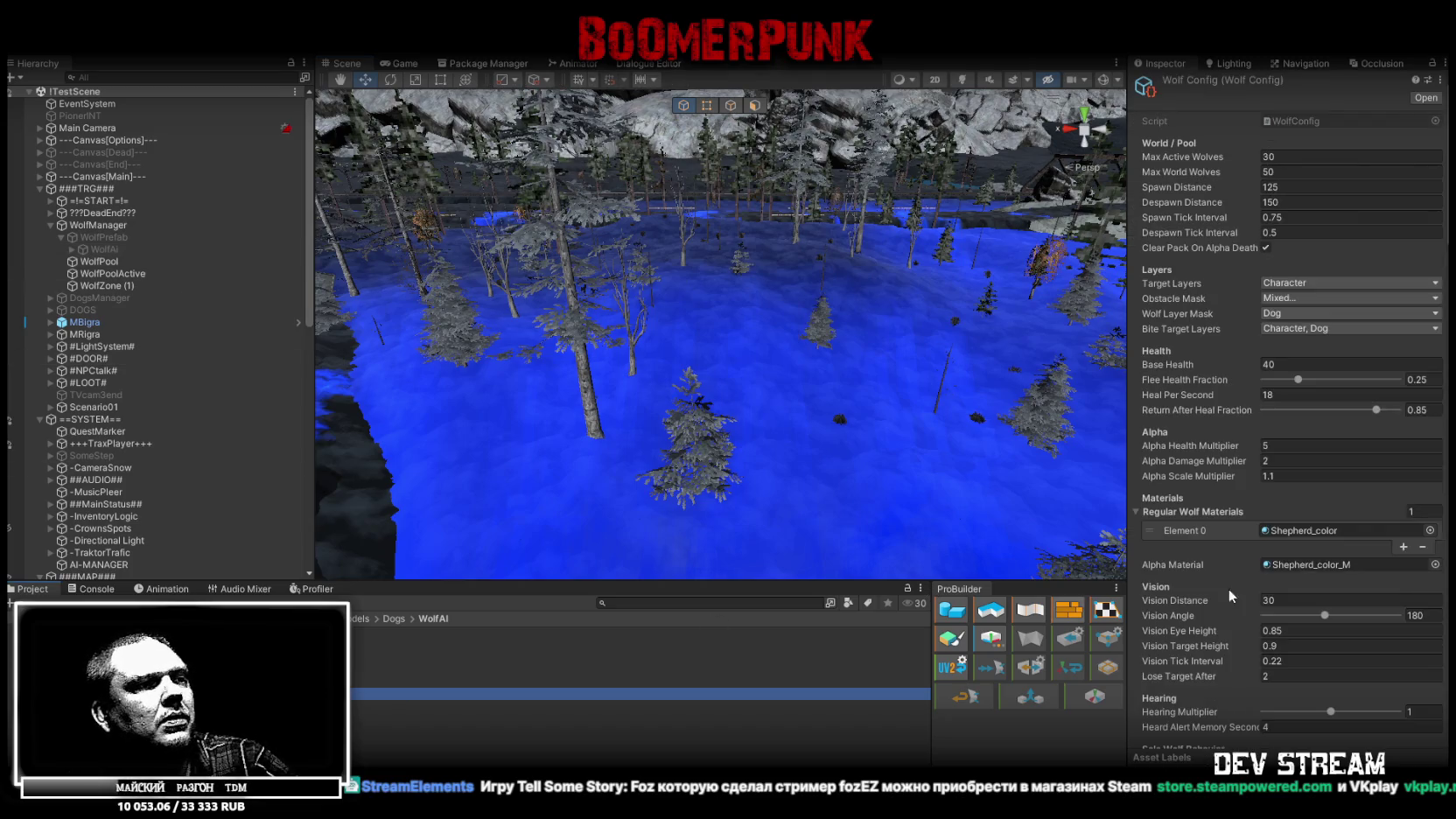
scroll(1383, 523, down, 15)
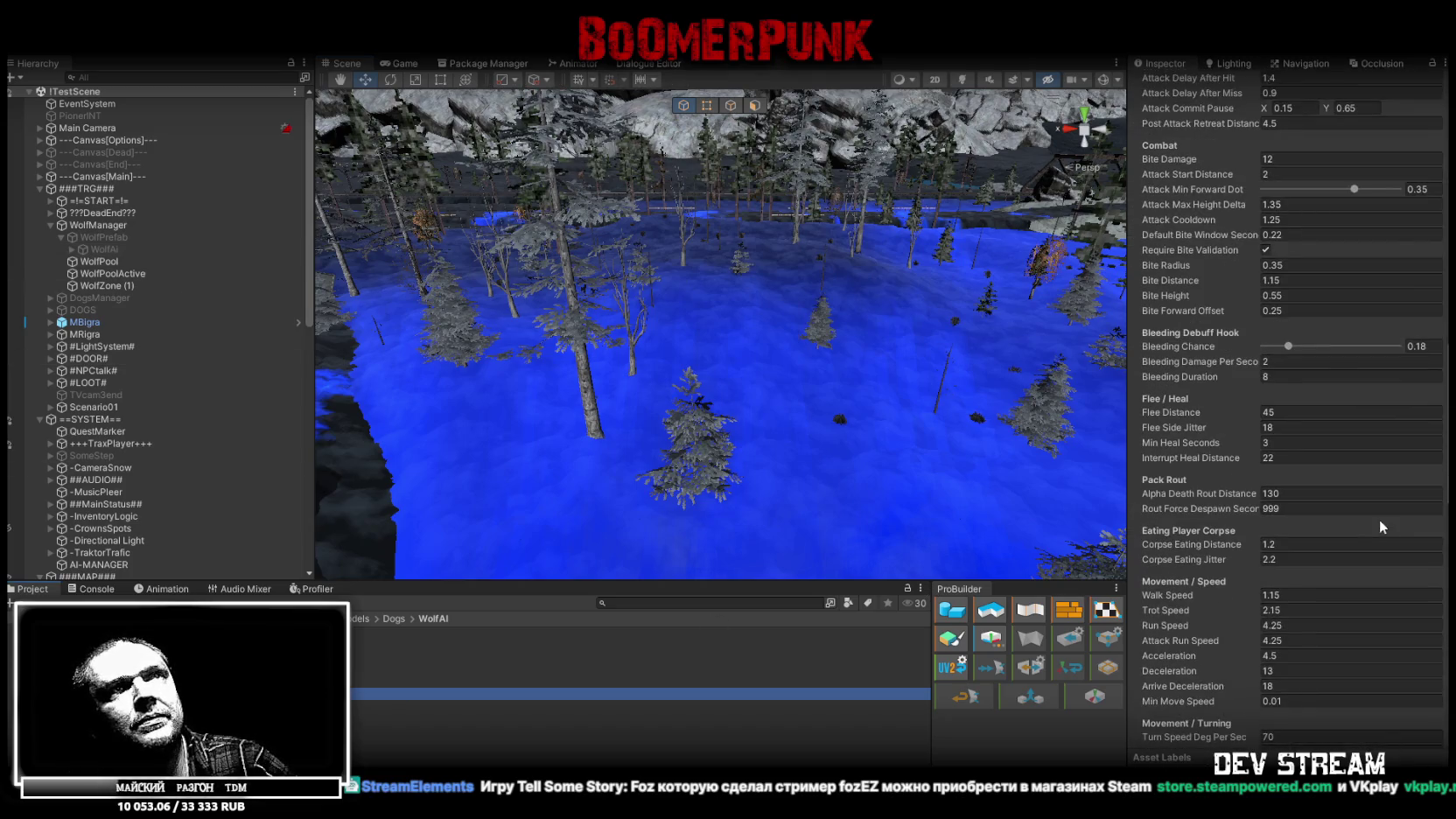
scroll(1379, 525, down, 8)
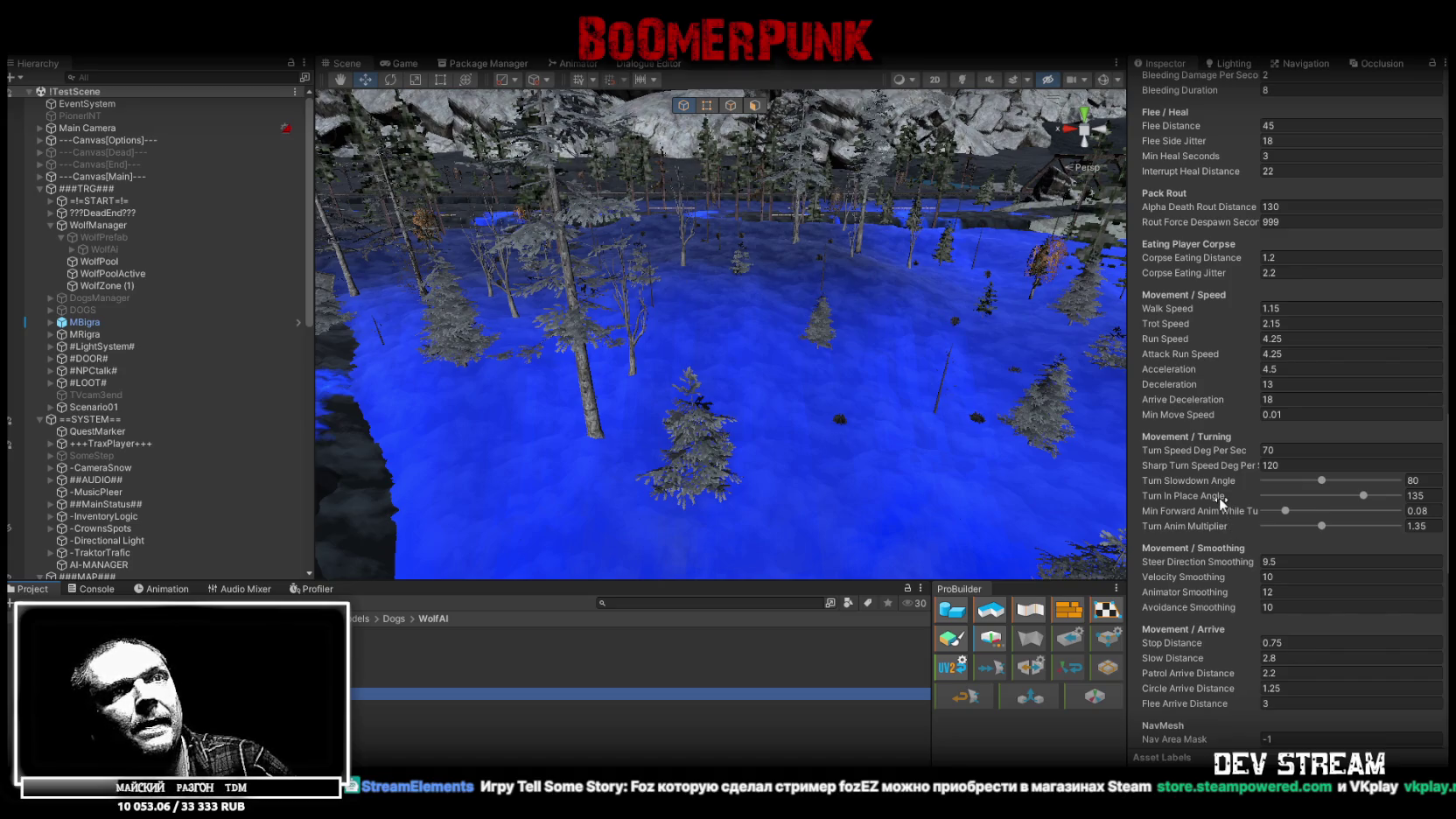
scroll(1220, 497, down, 5)
scroll(1217, 495, down, 10)
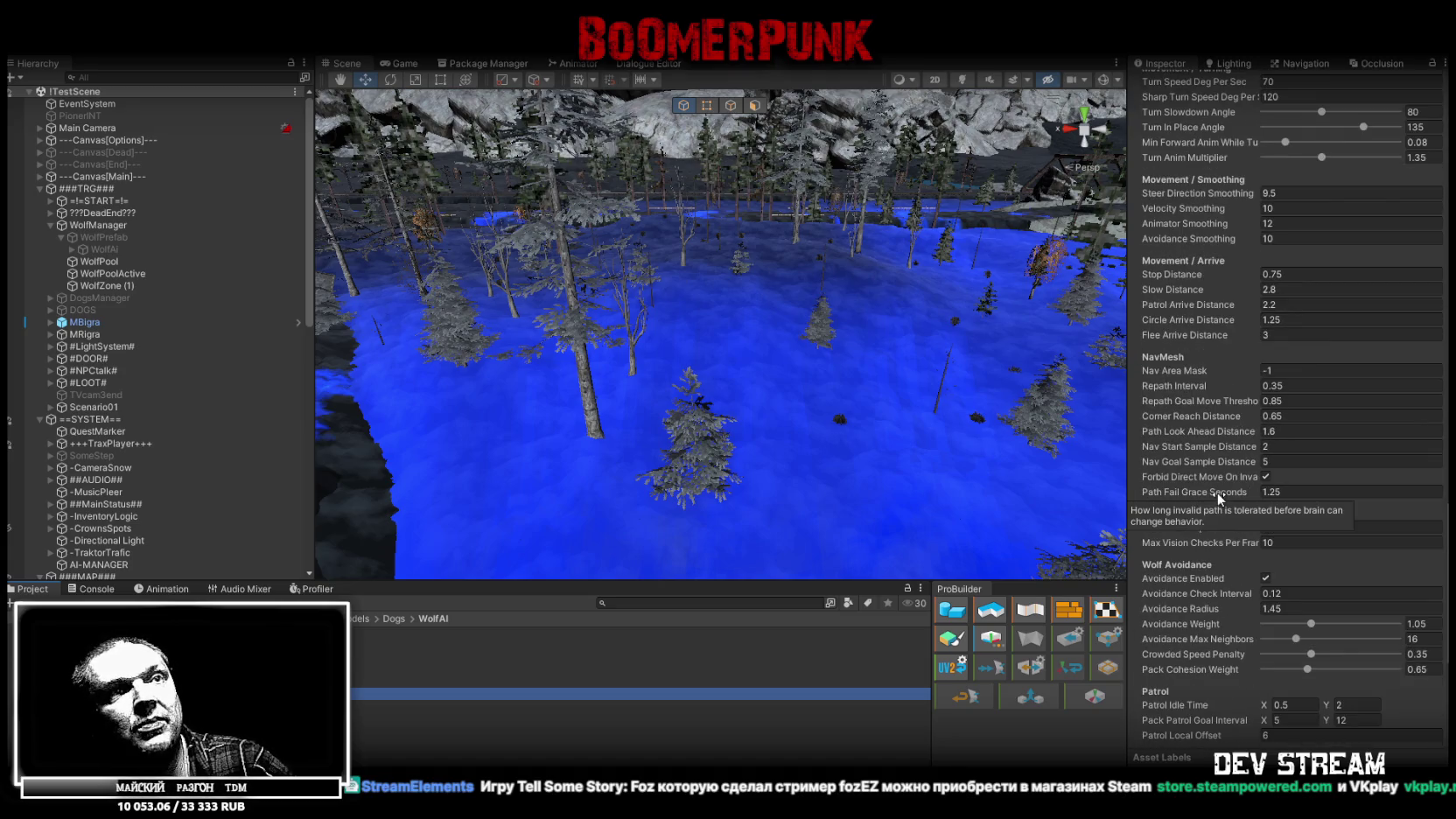
scroll(1217, 491, down, 1)
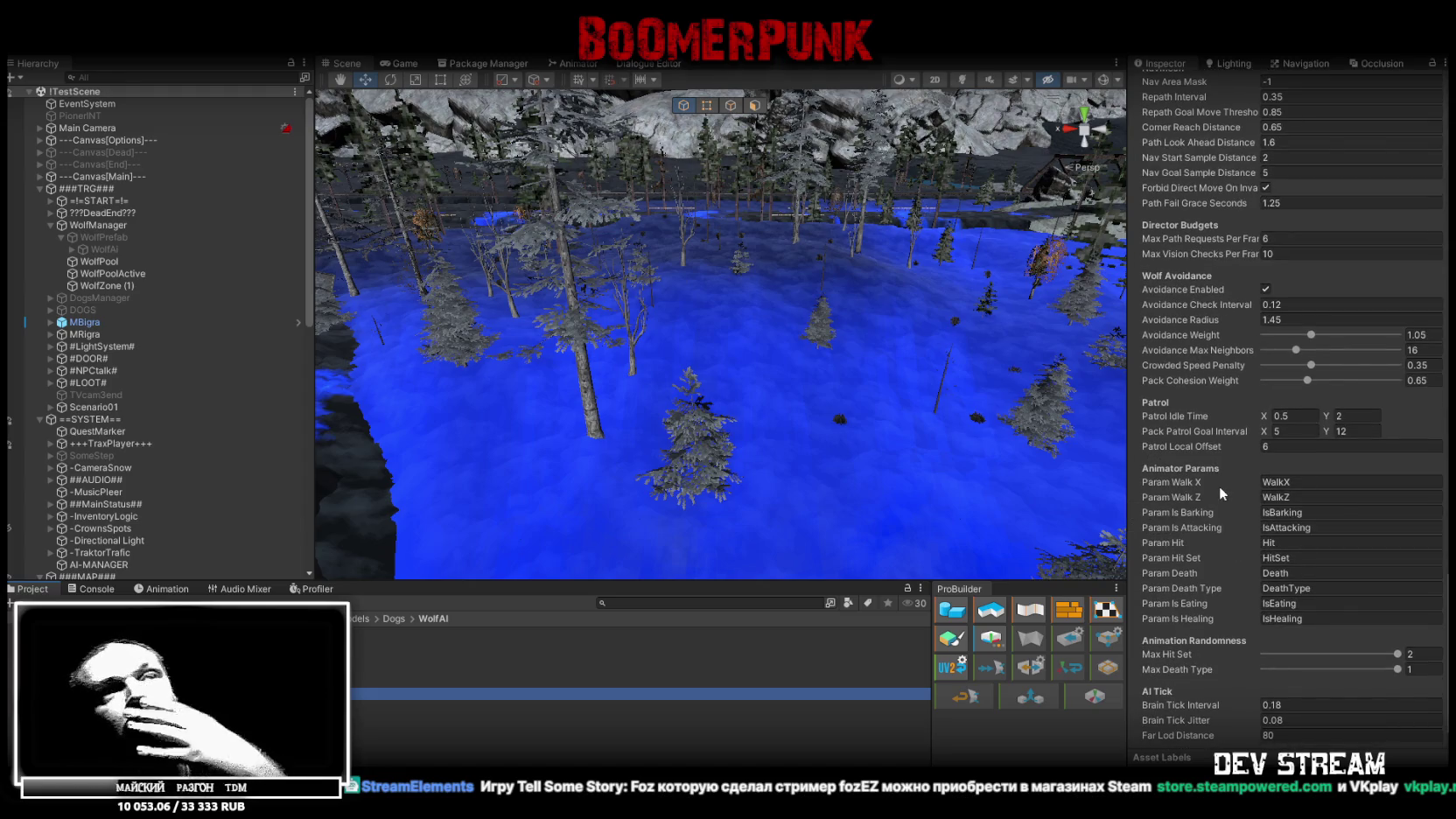
scroll(1222, 463, up, 8)
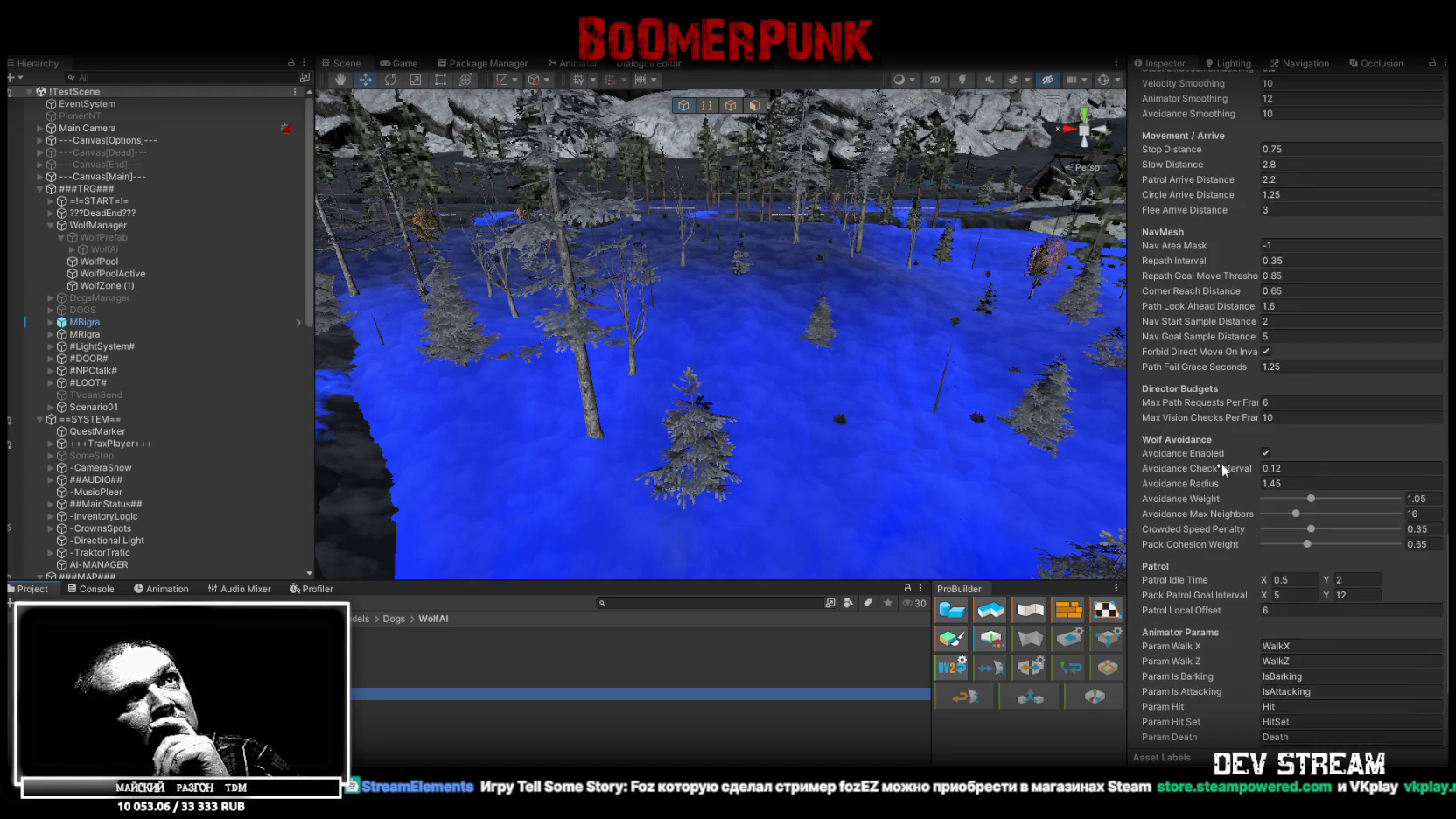
scroll(1222, 463, up, 8)
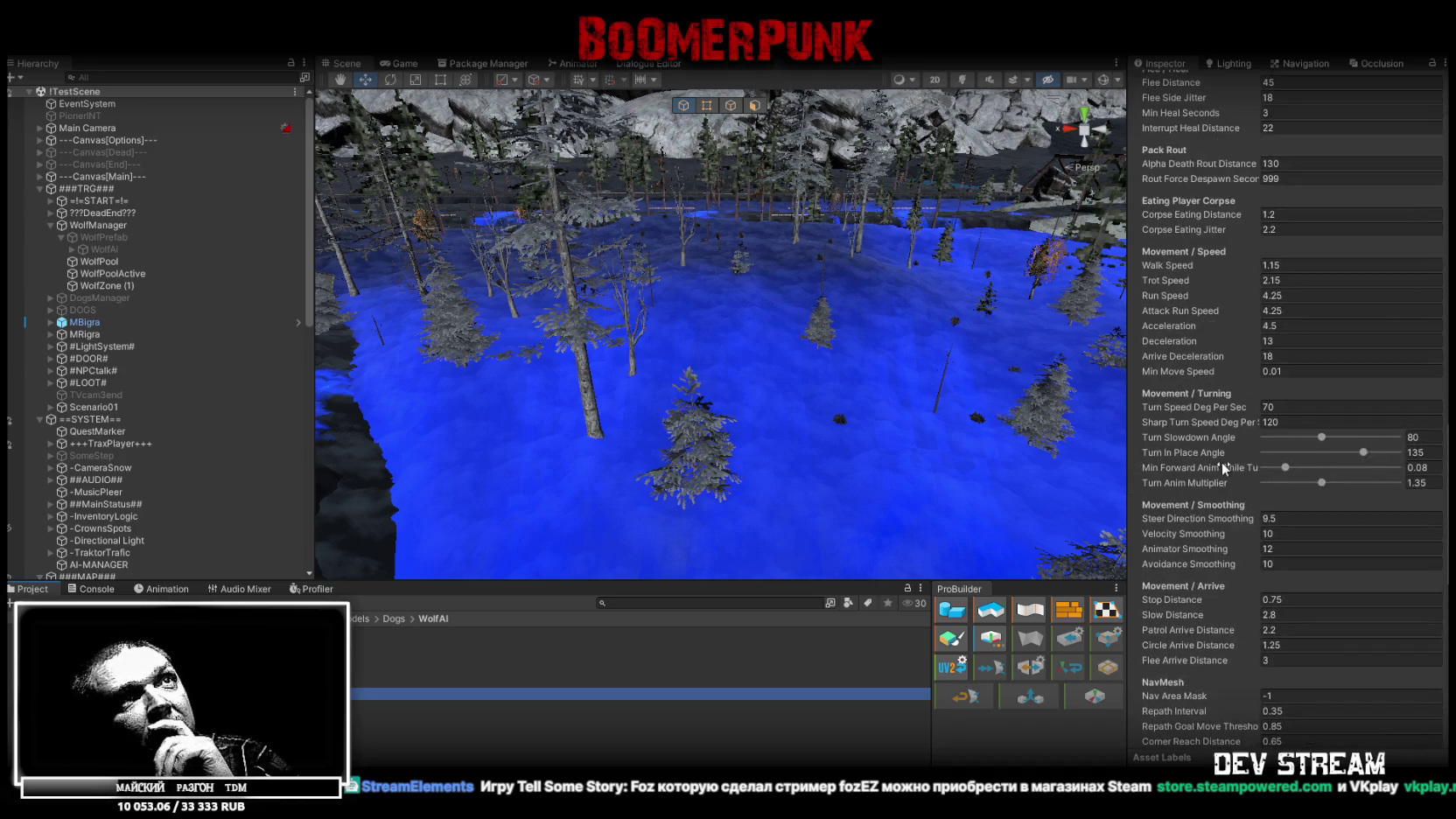
scroll(1222, 462, up, 3)
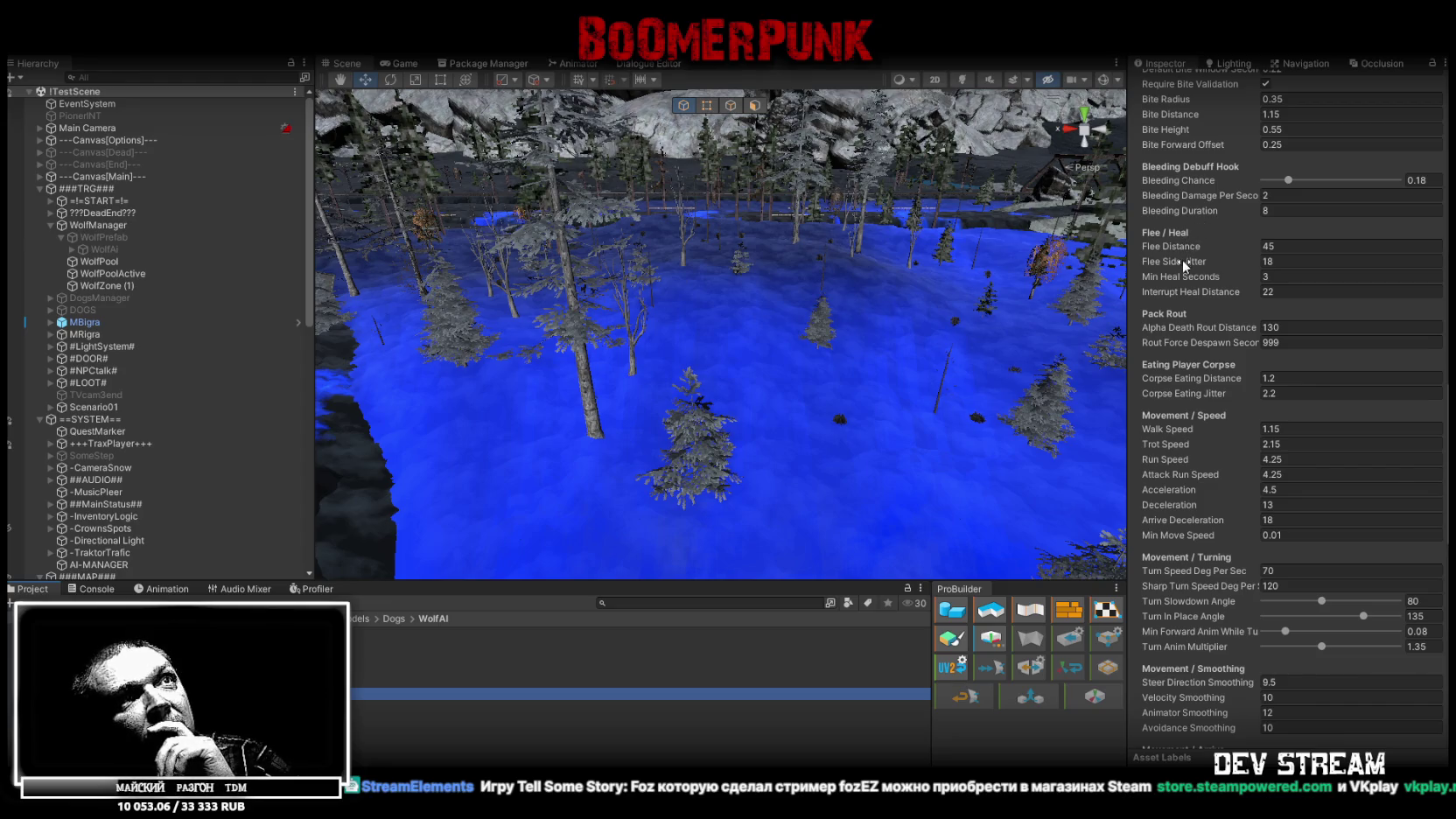
mouse_move(1182, 287)
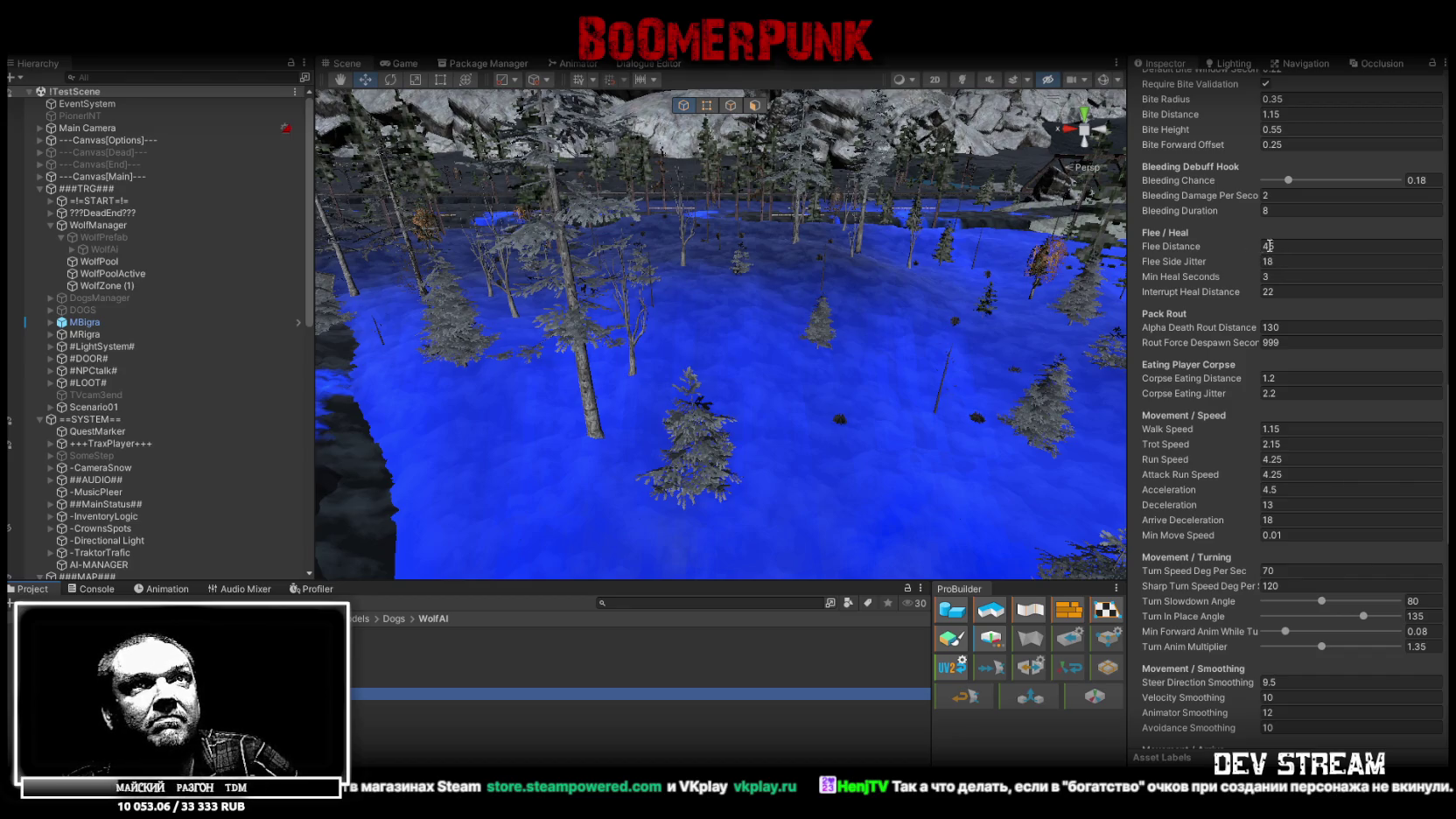
click(1268, 246)
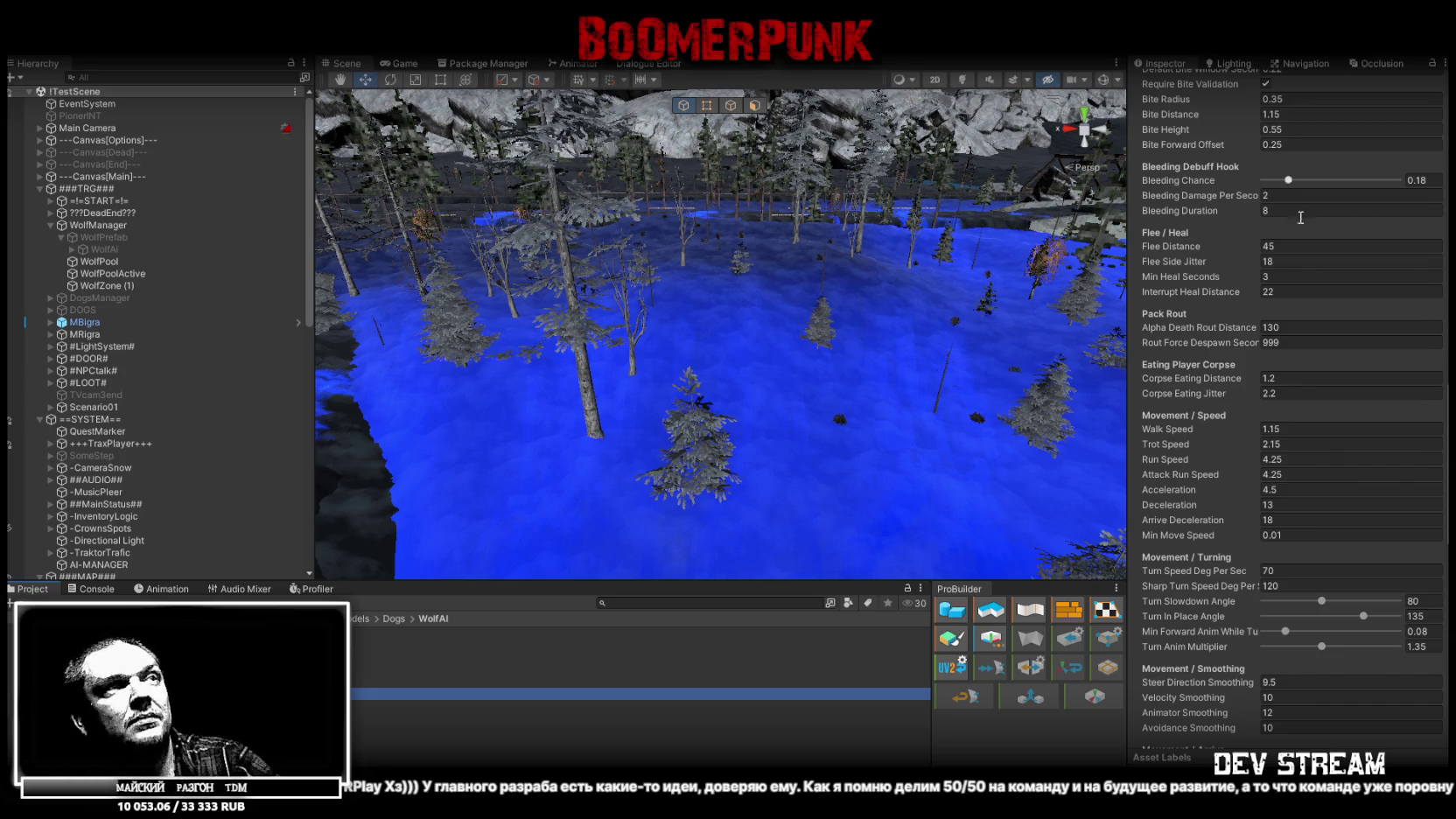
- Swing the scene view toward the apartment buildings and tilt it up across the forested lake
mouse_move(571, 283)
mouse_down()
mouse_move(998, 305)
mouse_move(738, 325)
mouse_move(770, 390)
mouse_move(700, 359)
mouse_up()
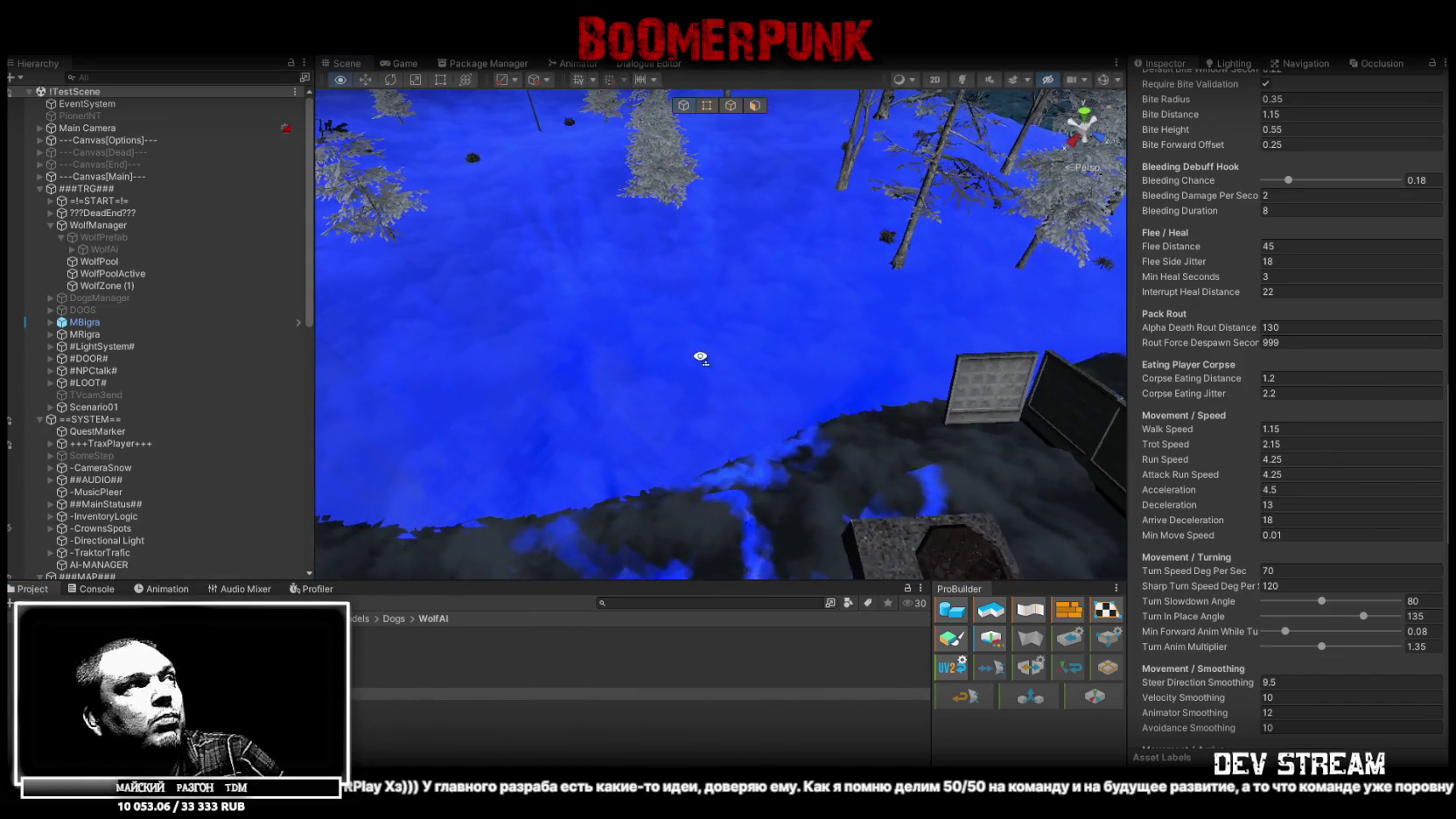
drag(560, 332, 578, 298)
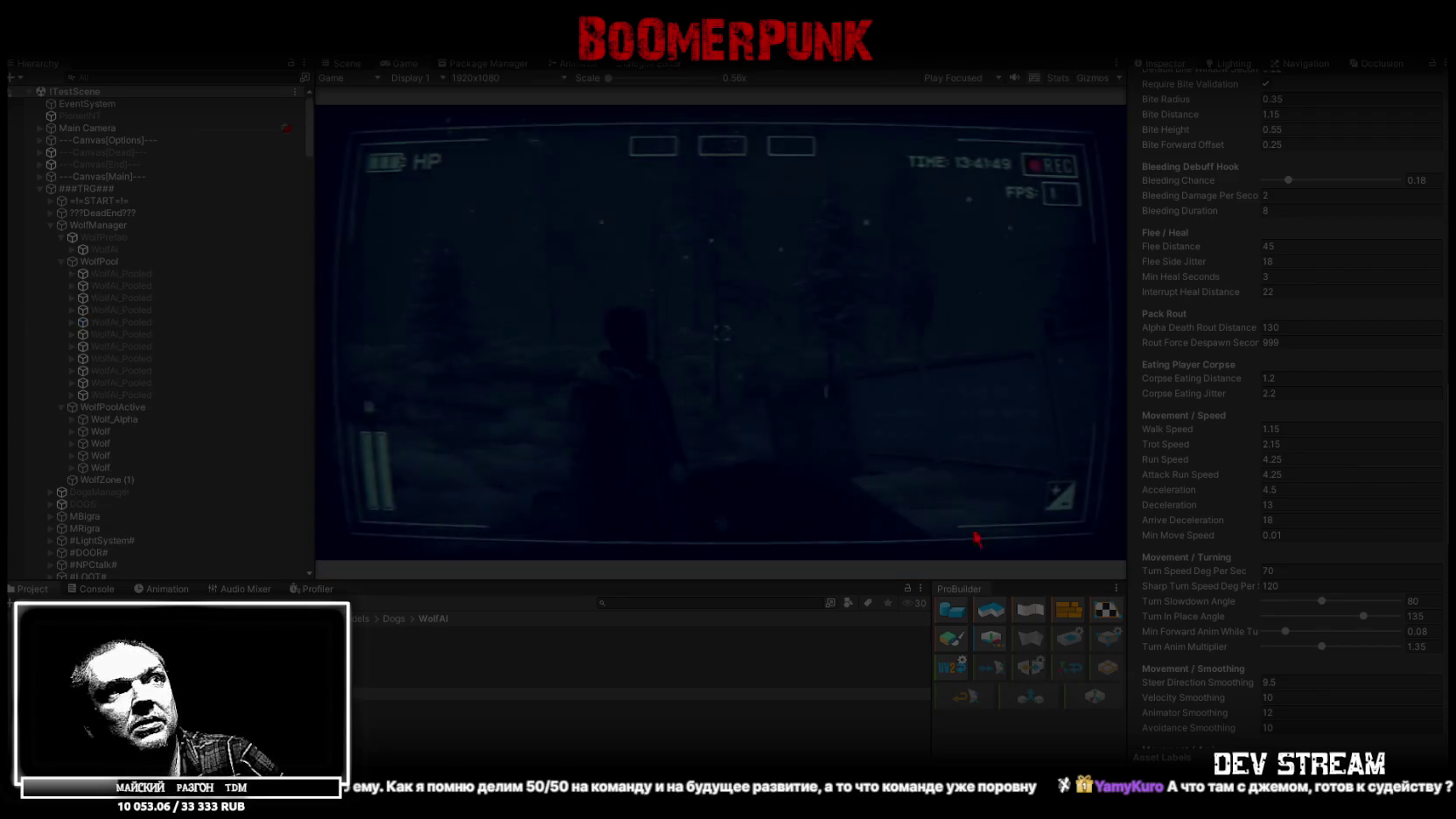
- Bring up the in-game BAG showing RUBLS 28 and the weapon grid, then close it
click(787, 409)
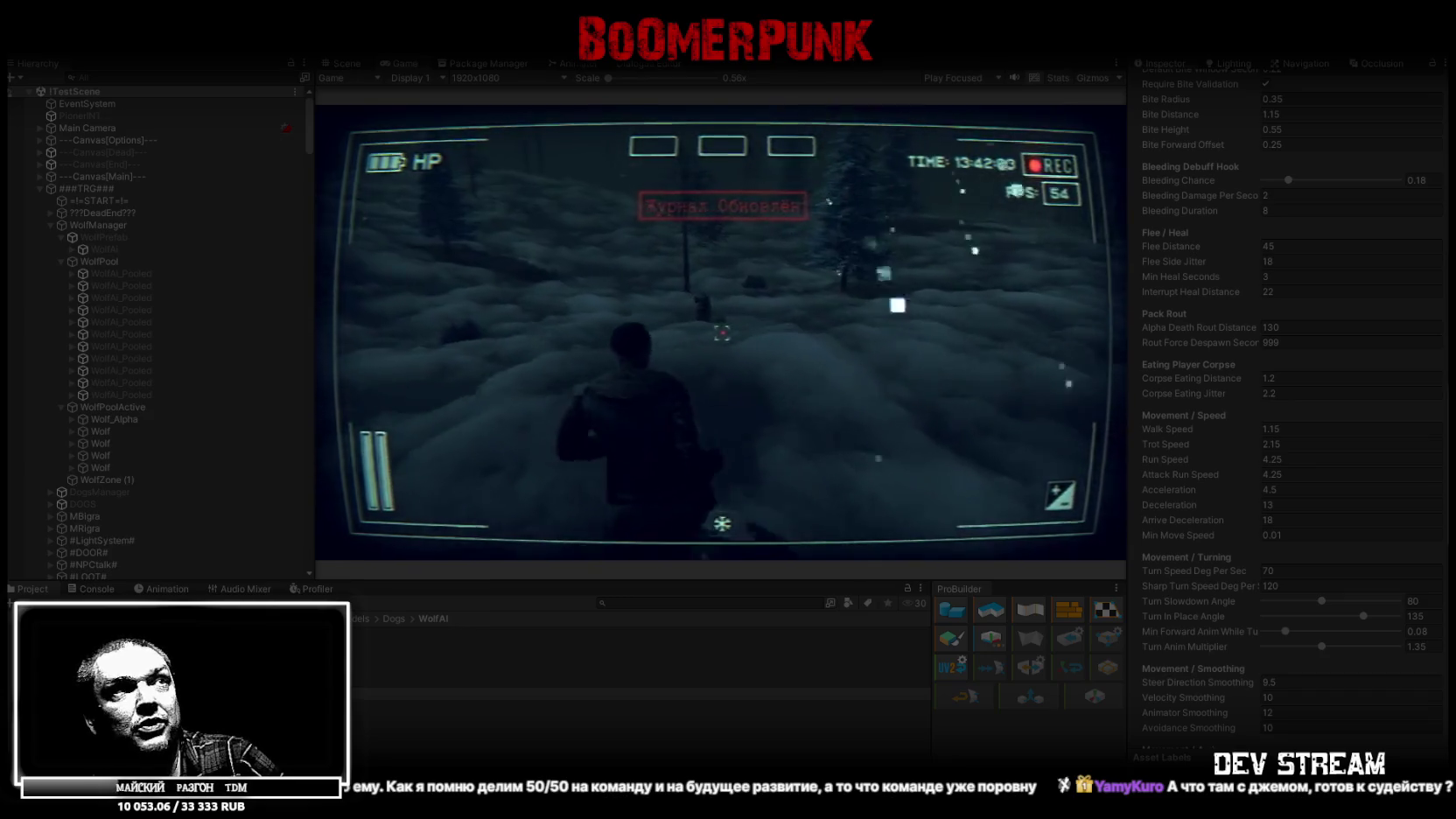
key(Tab)
click(783, 235)
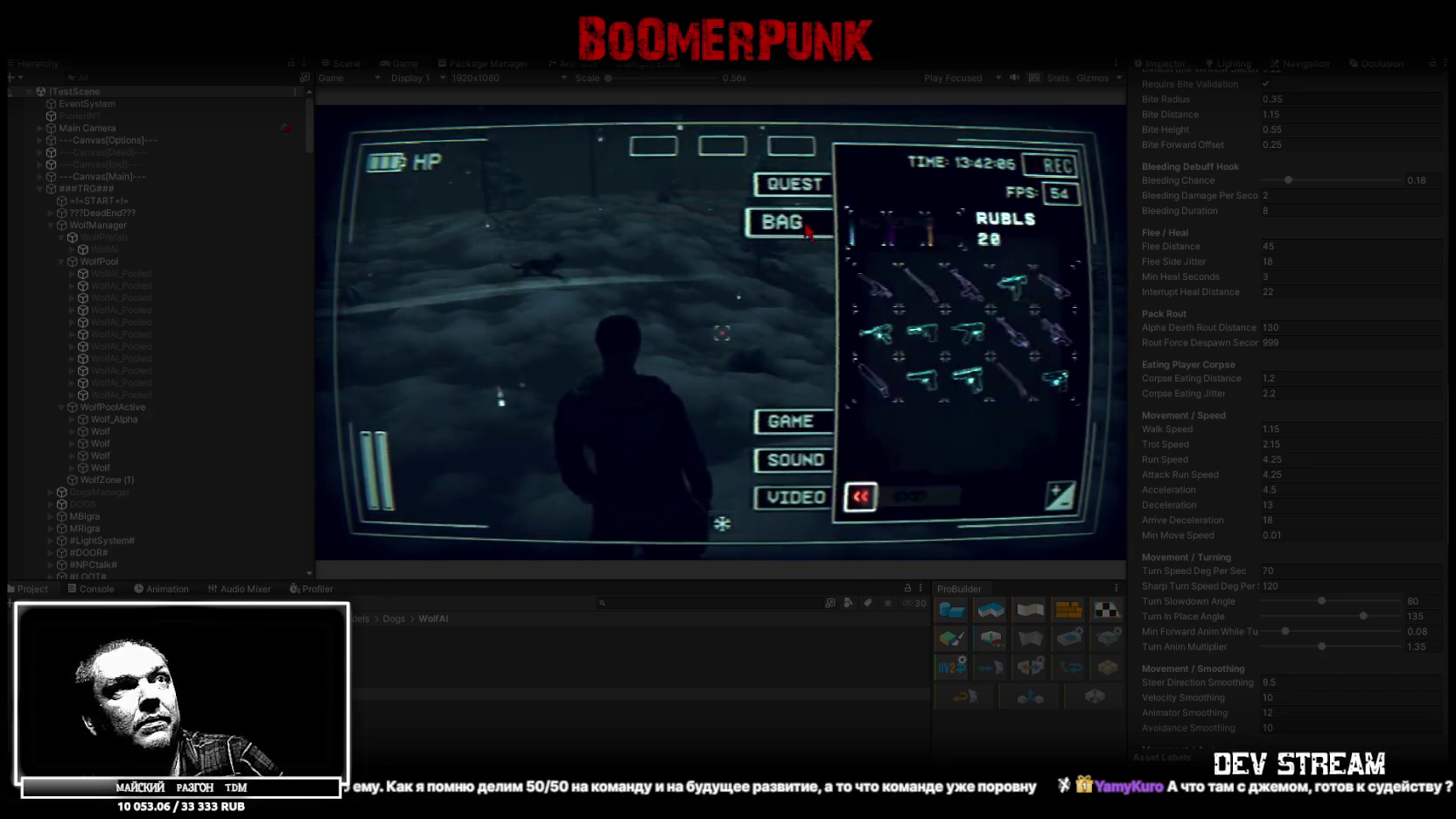
key(Tab)
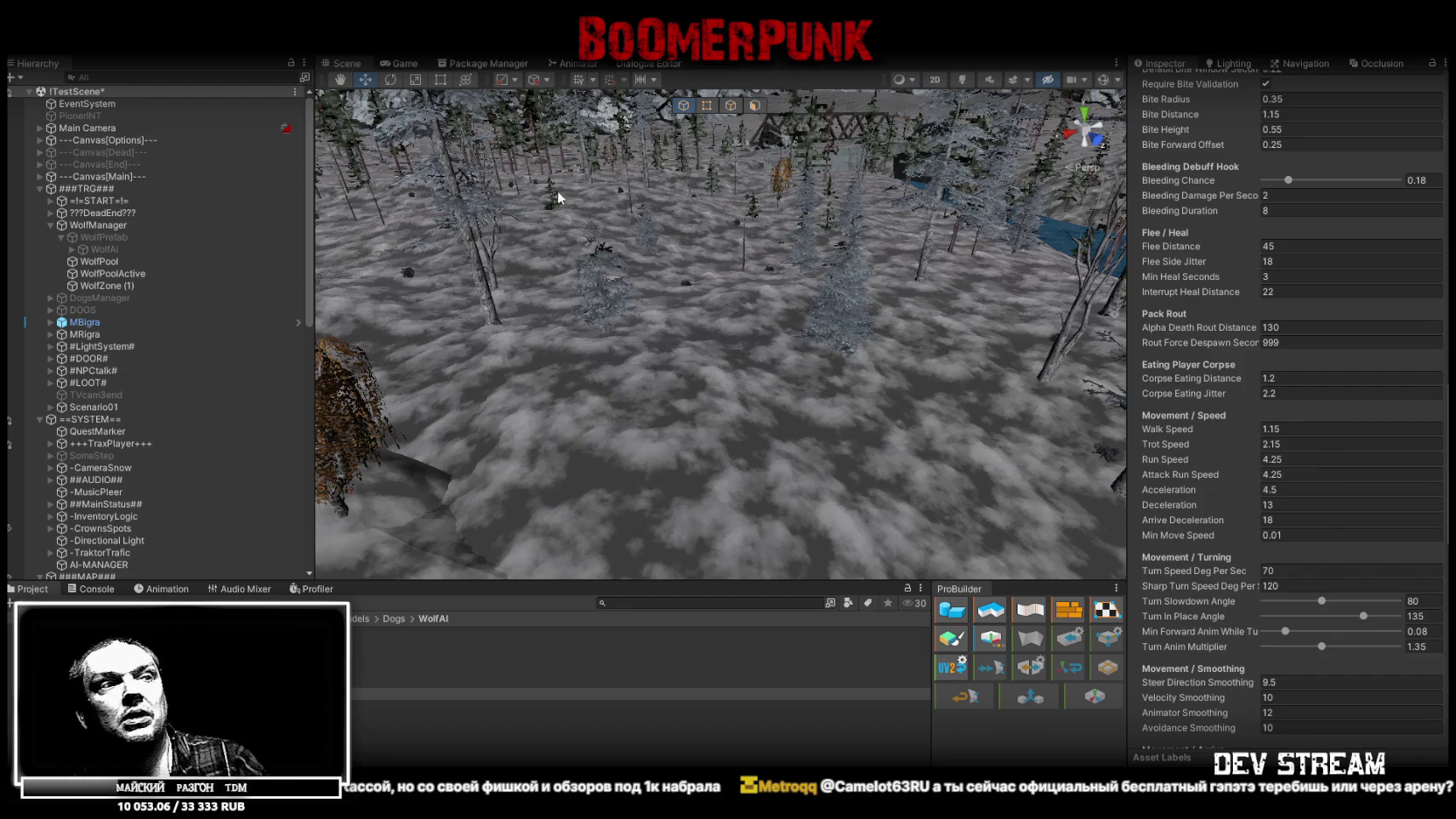
key(alt+Tab)
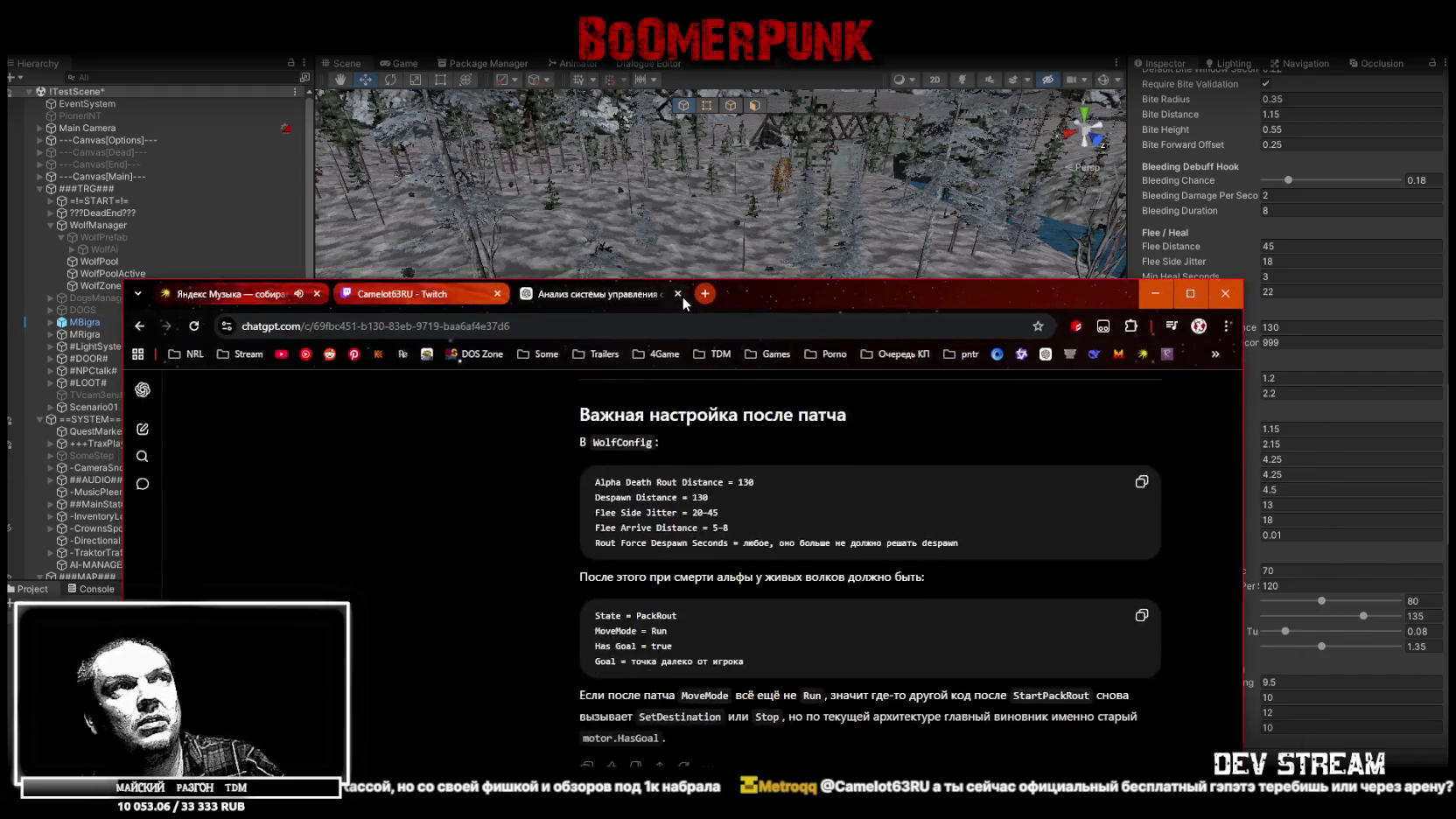
scroll(683, 297, down, 5)
double_click(790, 73)
scroll(747, 420, down, 5)
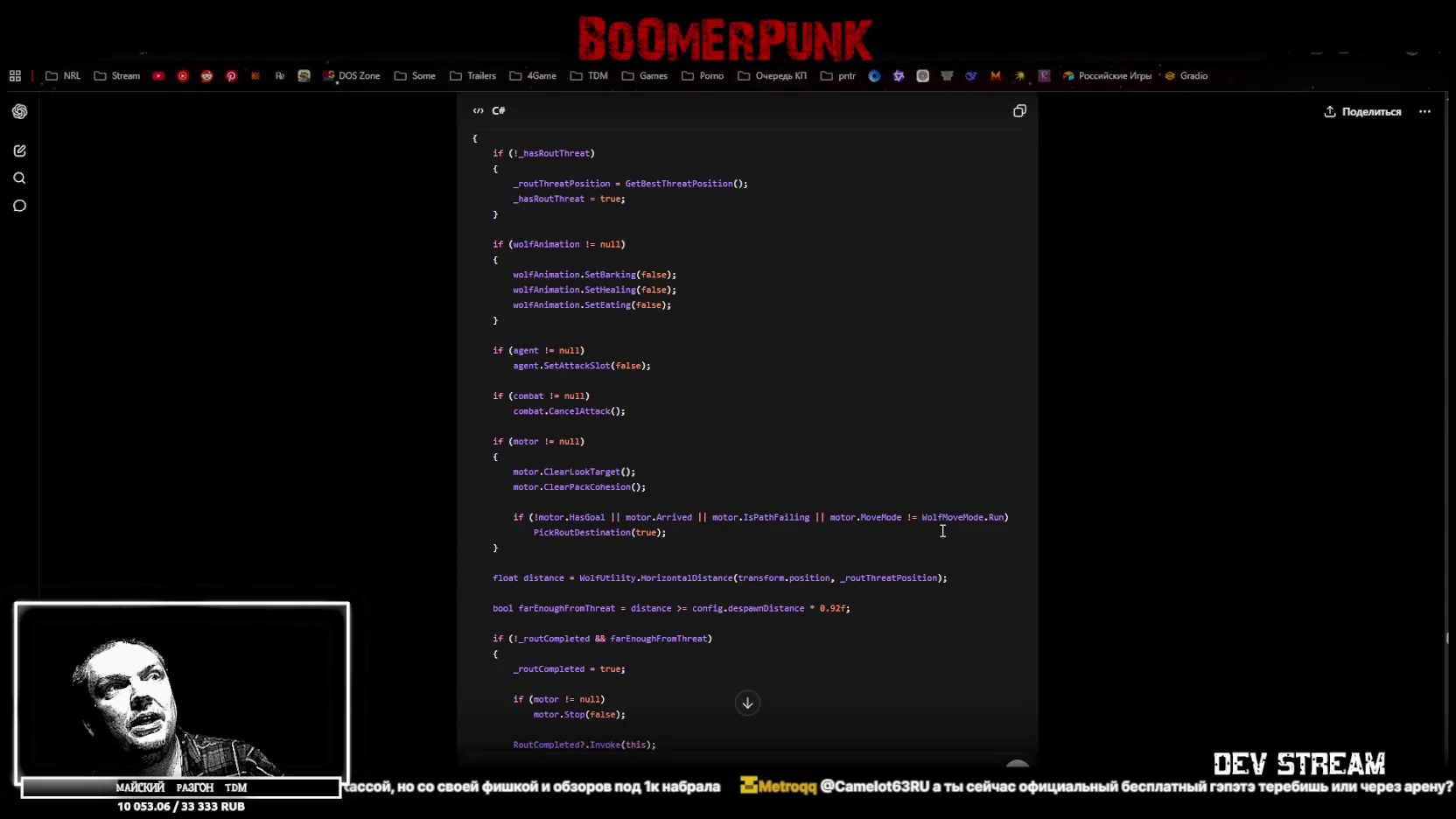
click(928, 769)
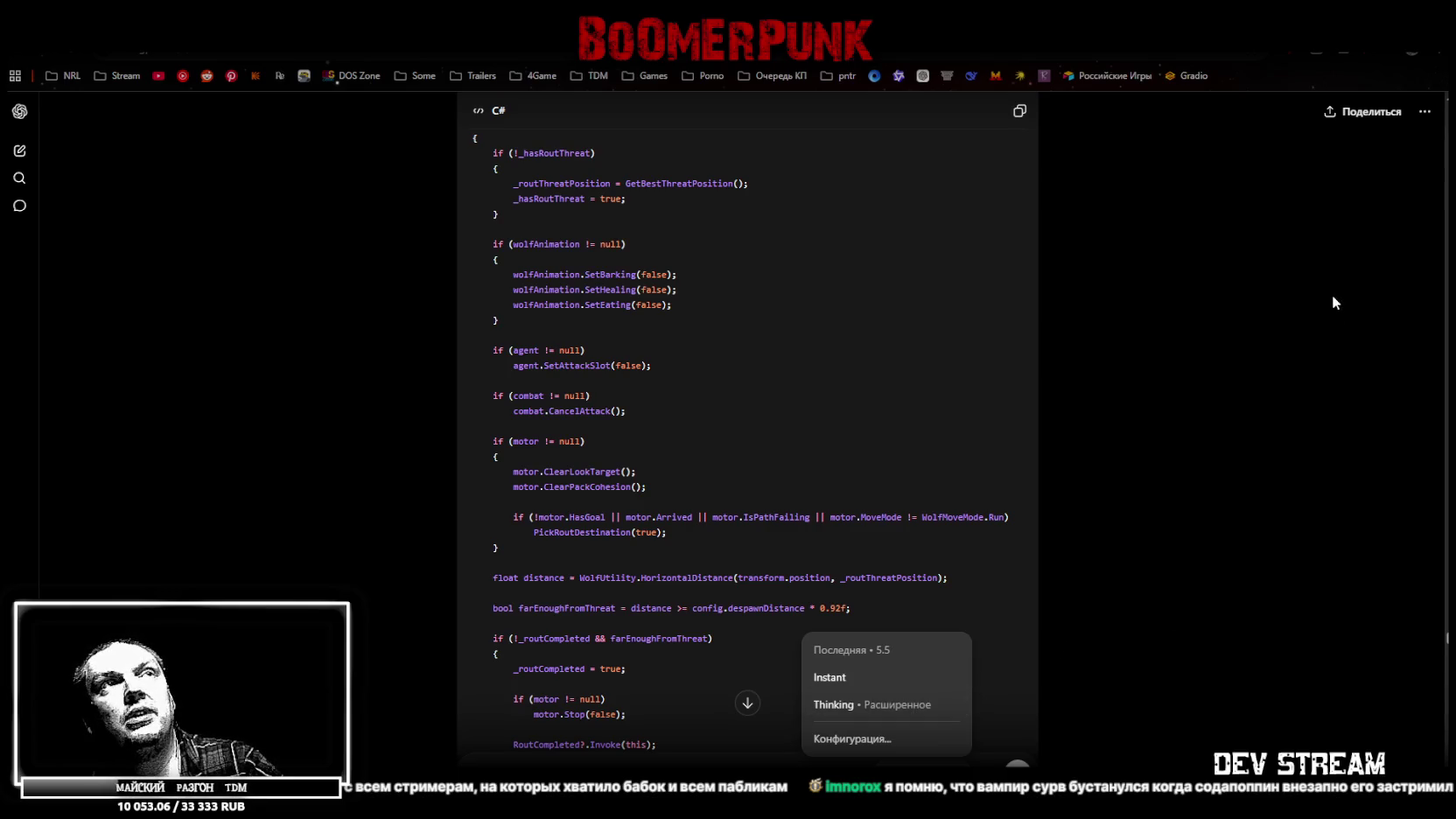
click(1285, 244)
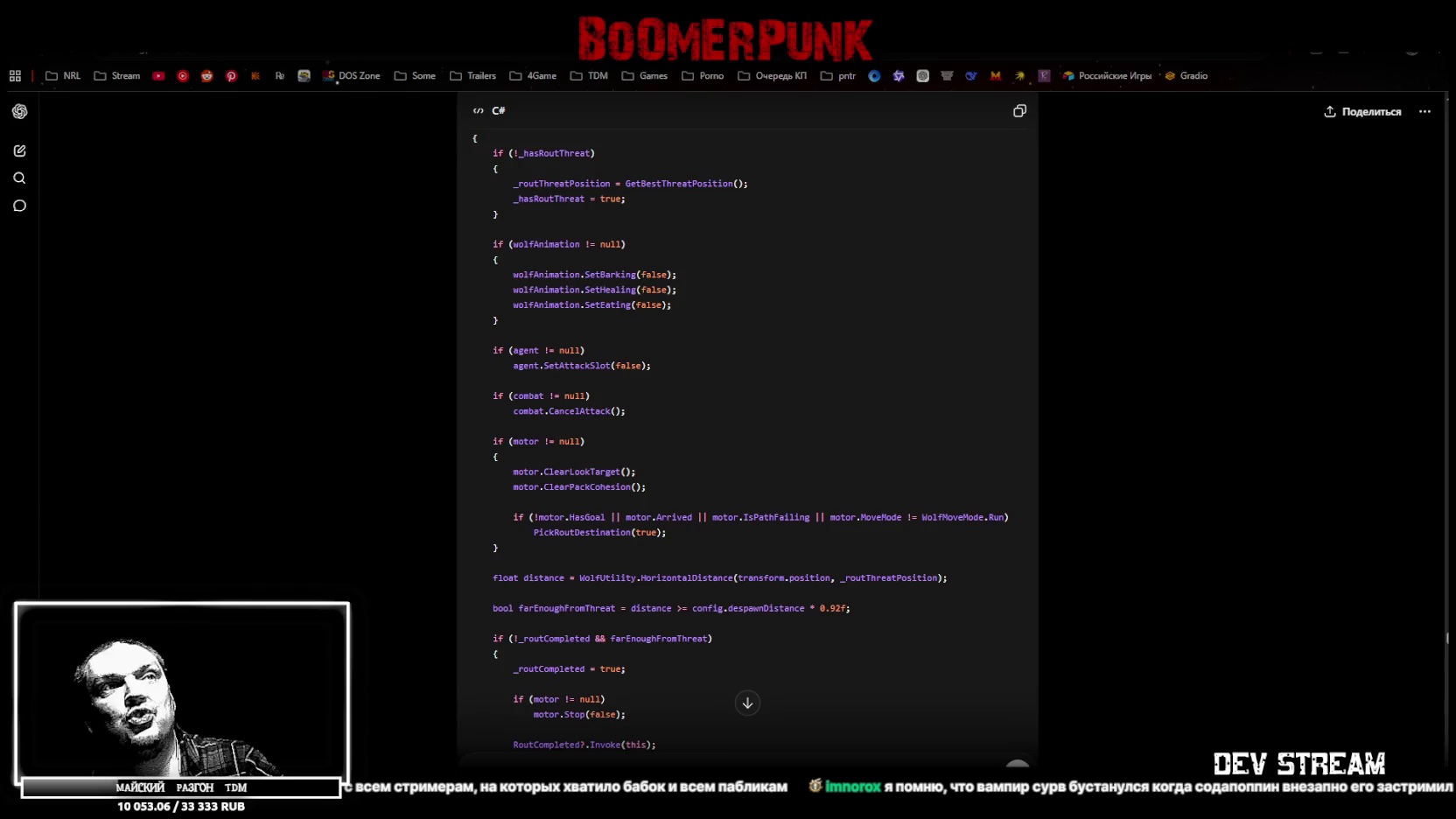
key(alt+Tab)
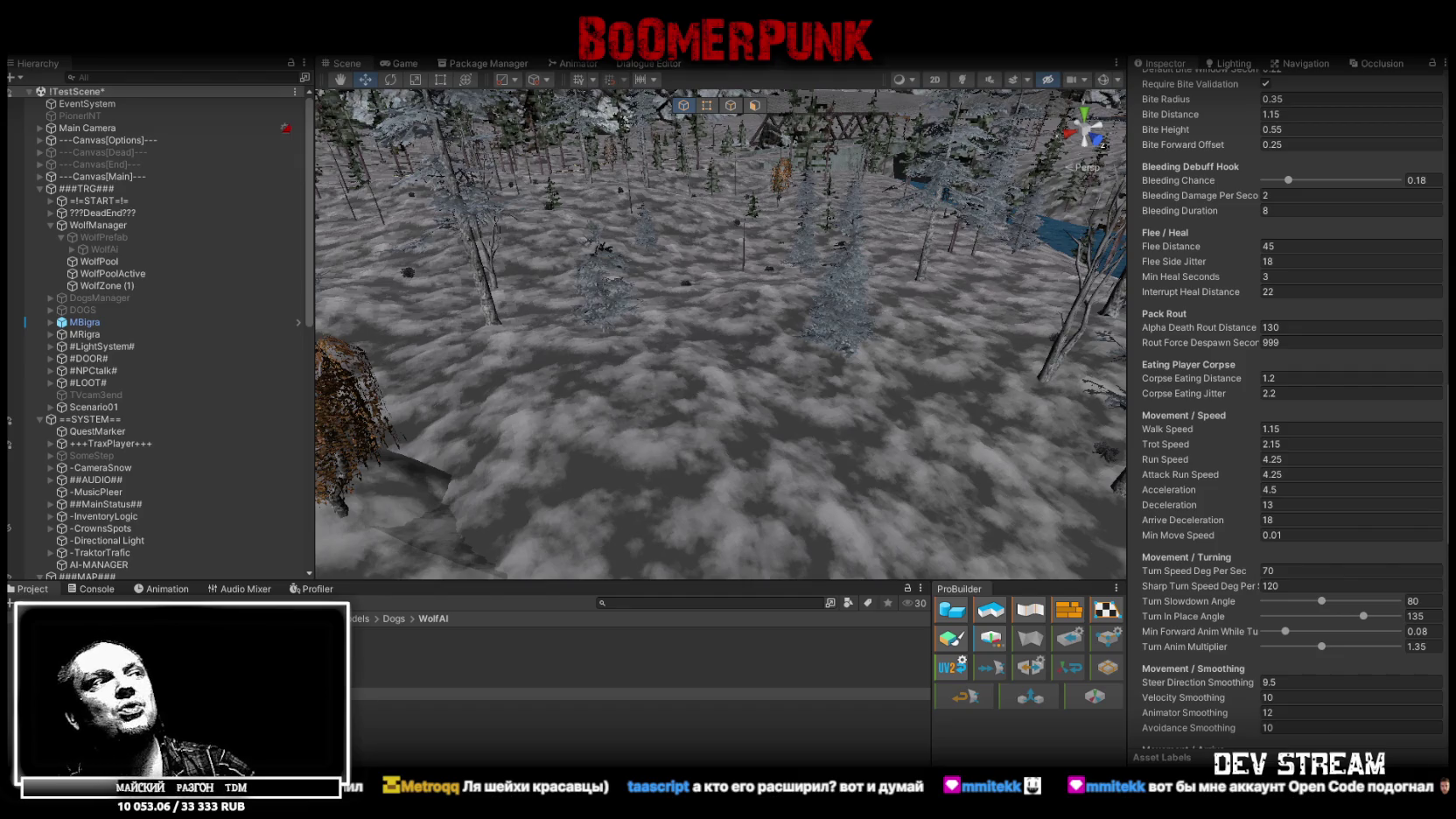
- Select all WolfAI scripts except Wolf Config and open them in Visual Studio
click(437, 633)
key(ctrl+a)
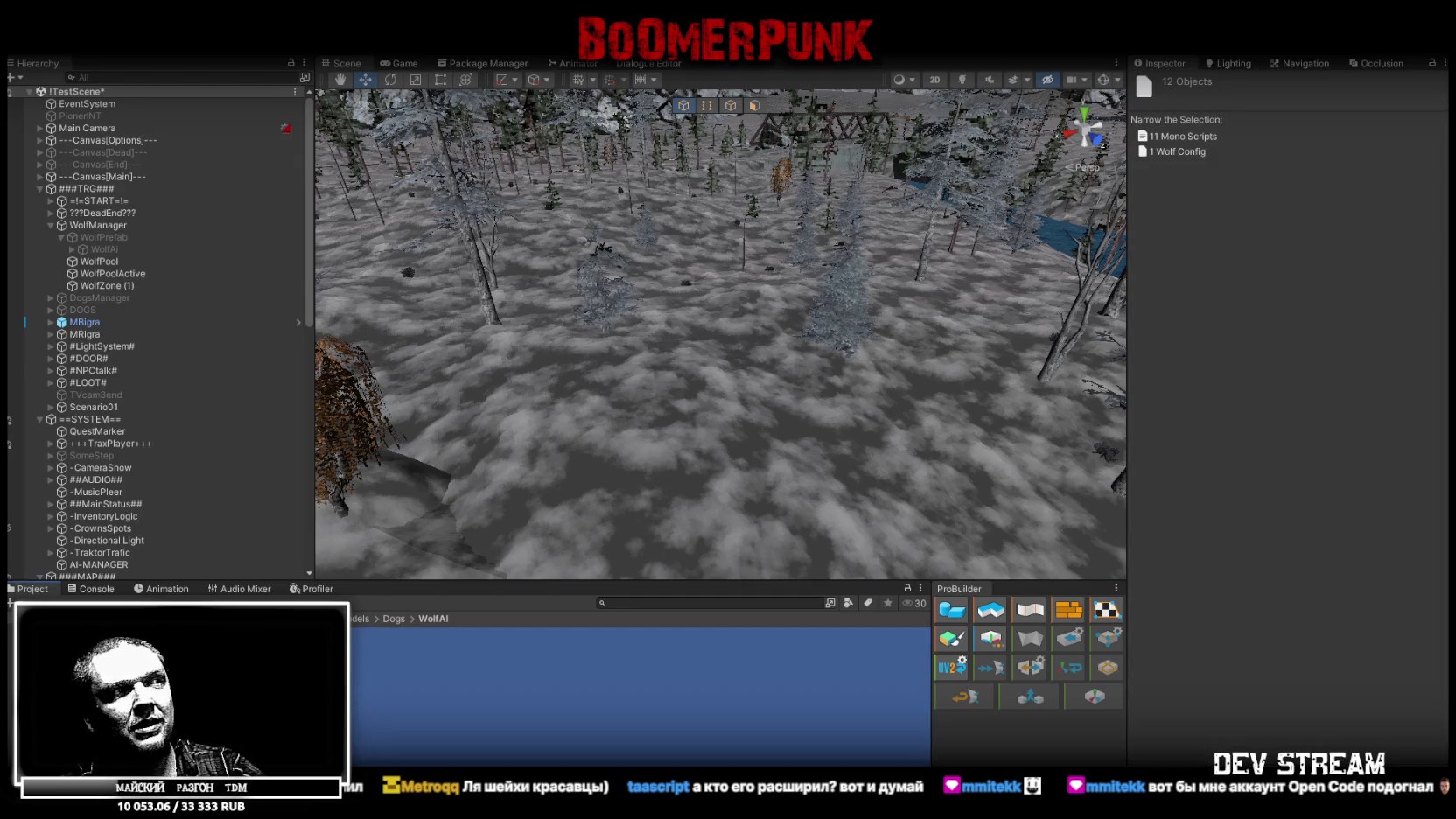
click(1183, 136)
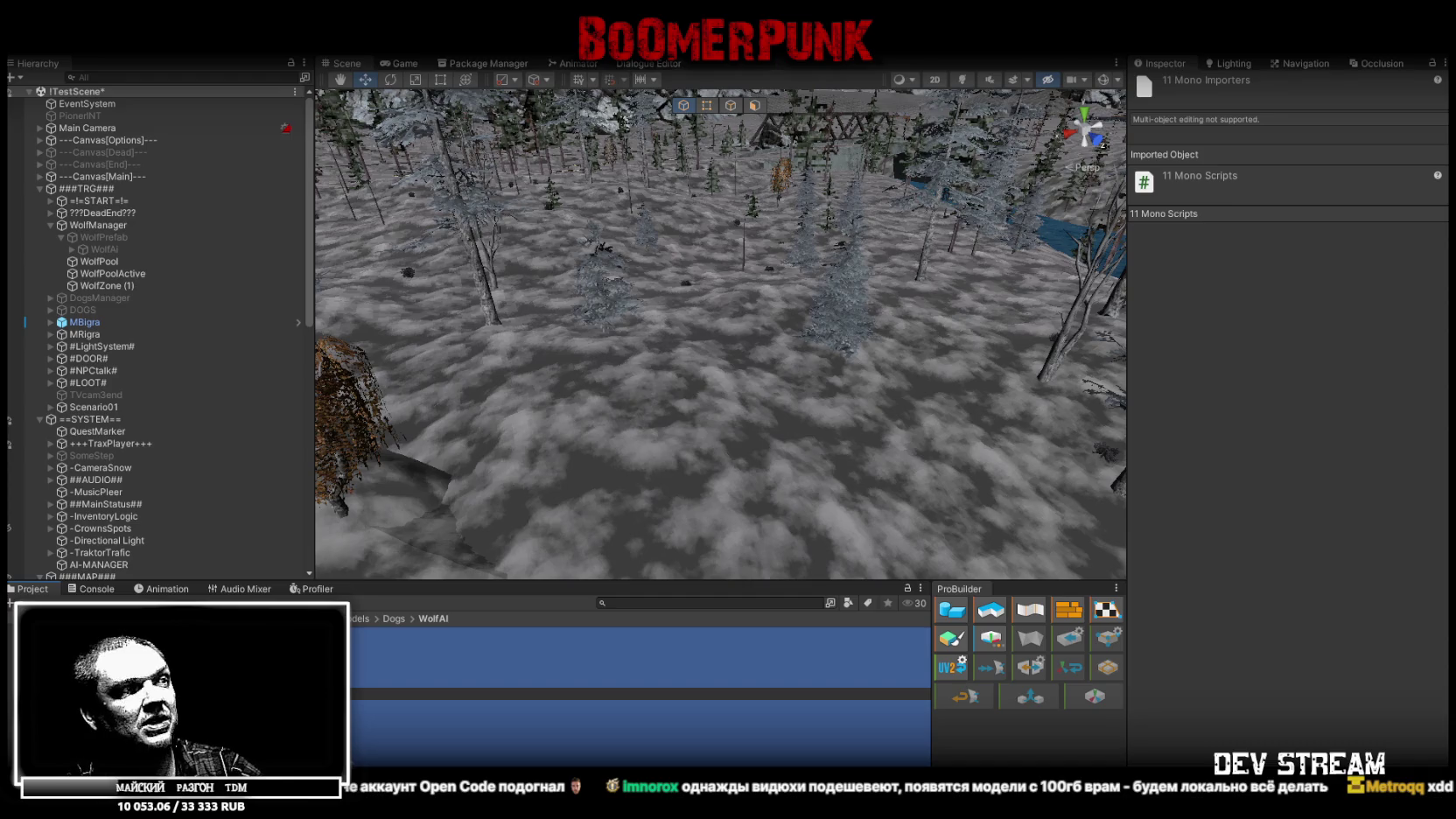
click(368, 742)
scroll(1233, 468, down, 10)
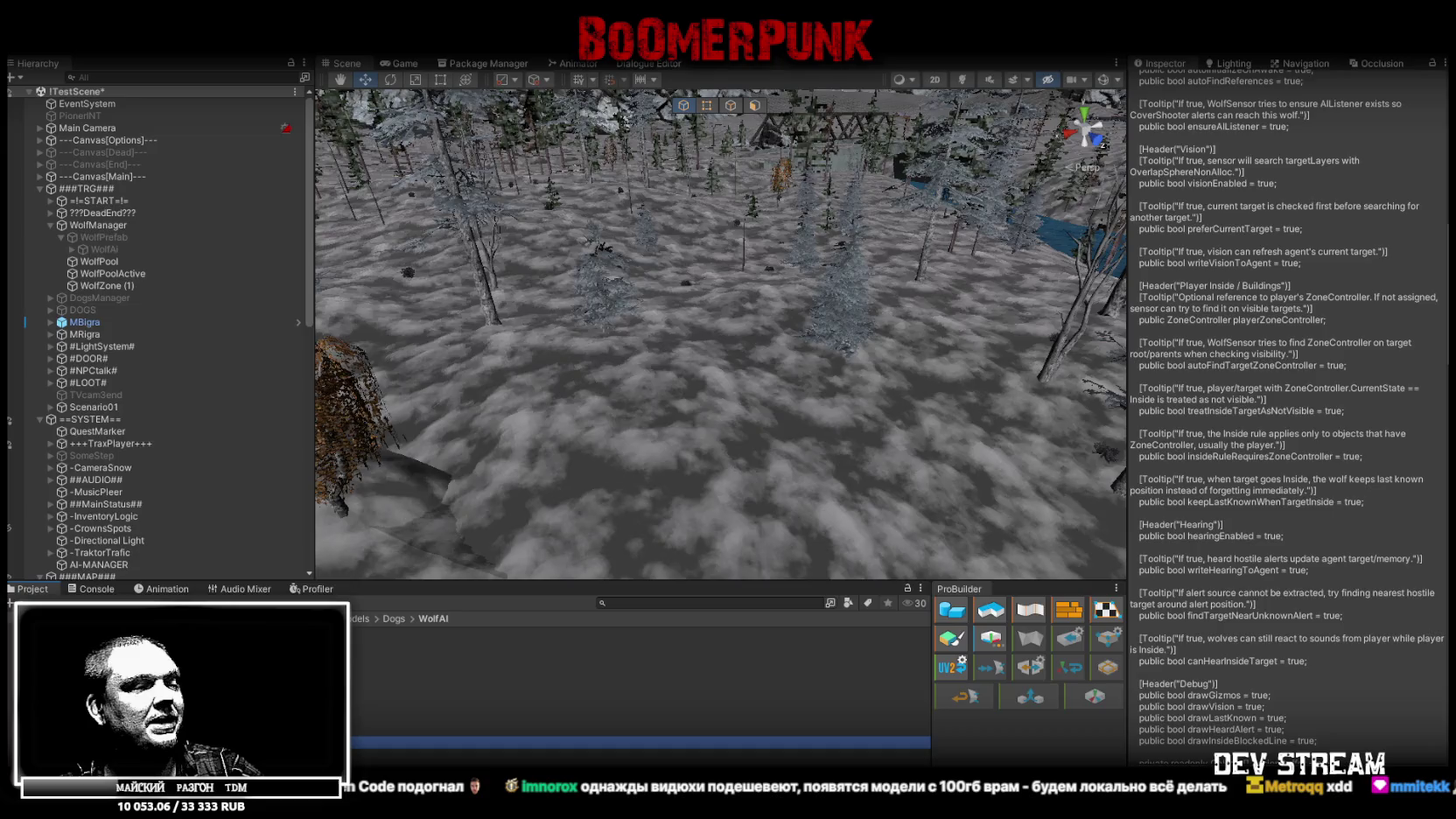
key(alt+Tab)
scroll(174, 379, down, 10)
scroll(173, 379, up, 5)
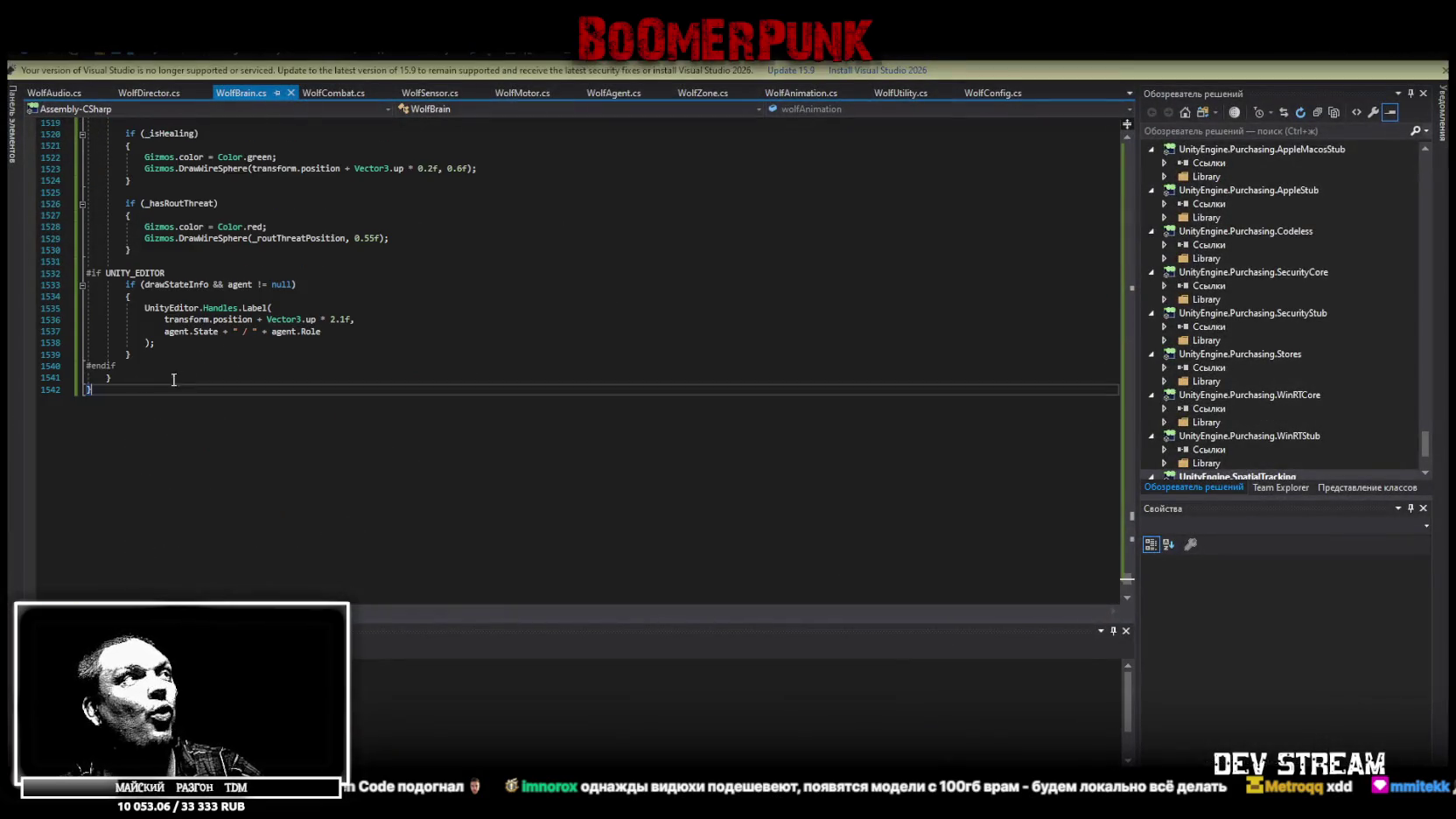
- Scroll through the endings of WolfAudio, WolfDirector, WolfBrain, WolfCombat and WolfSensor scripts
click(70, 93)
scroll(87, 414, down, 5)
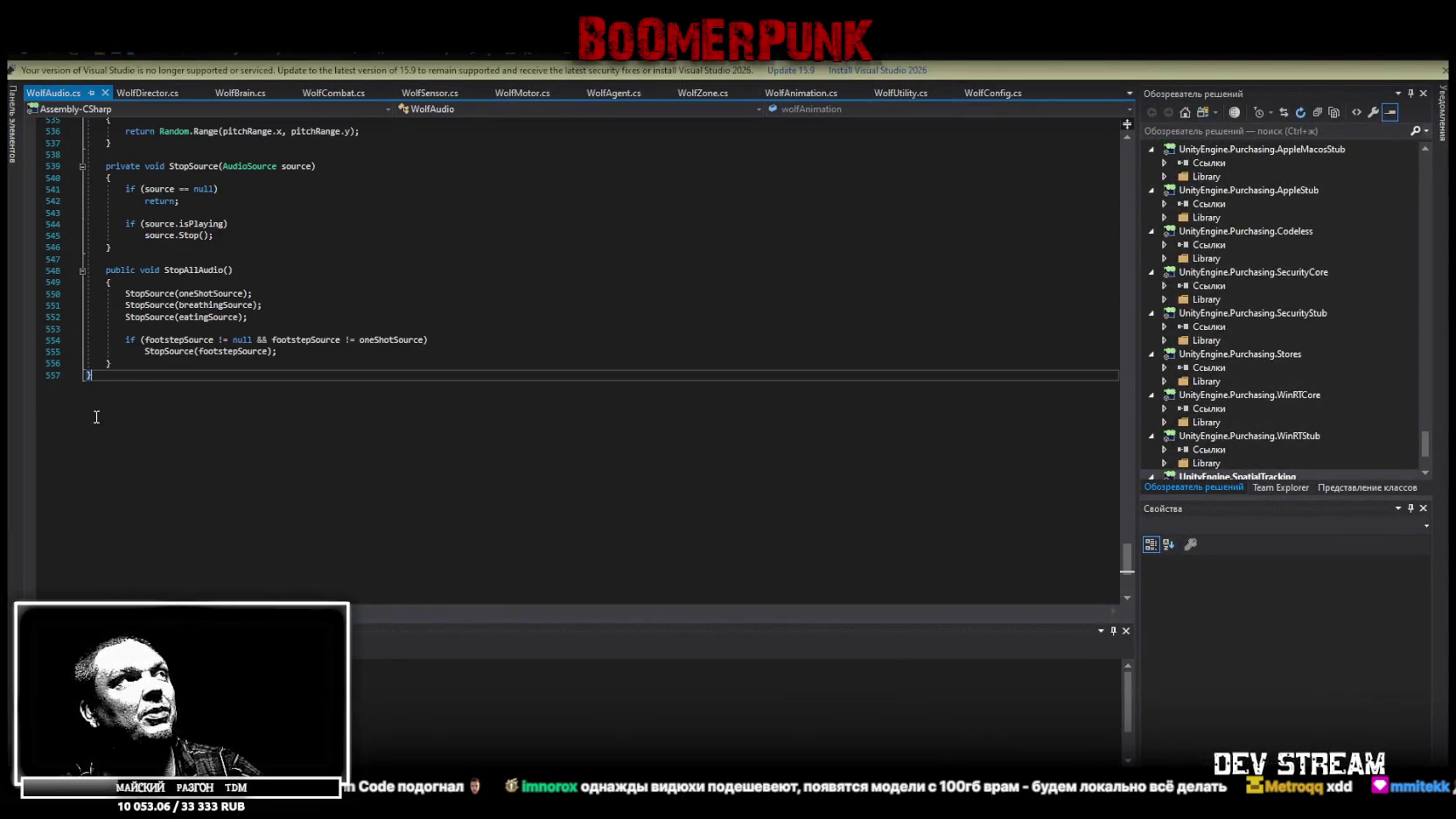
click(157, 94)
scroll(316, 480, down, 5)
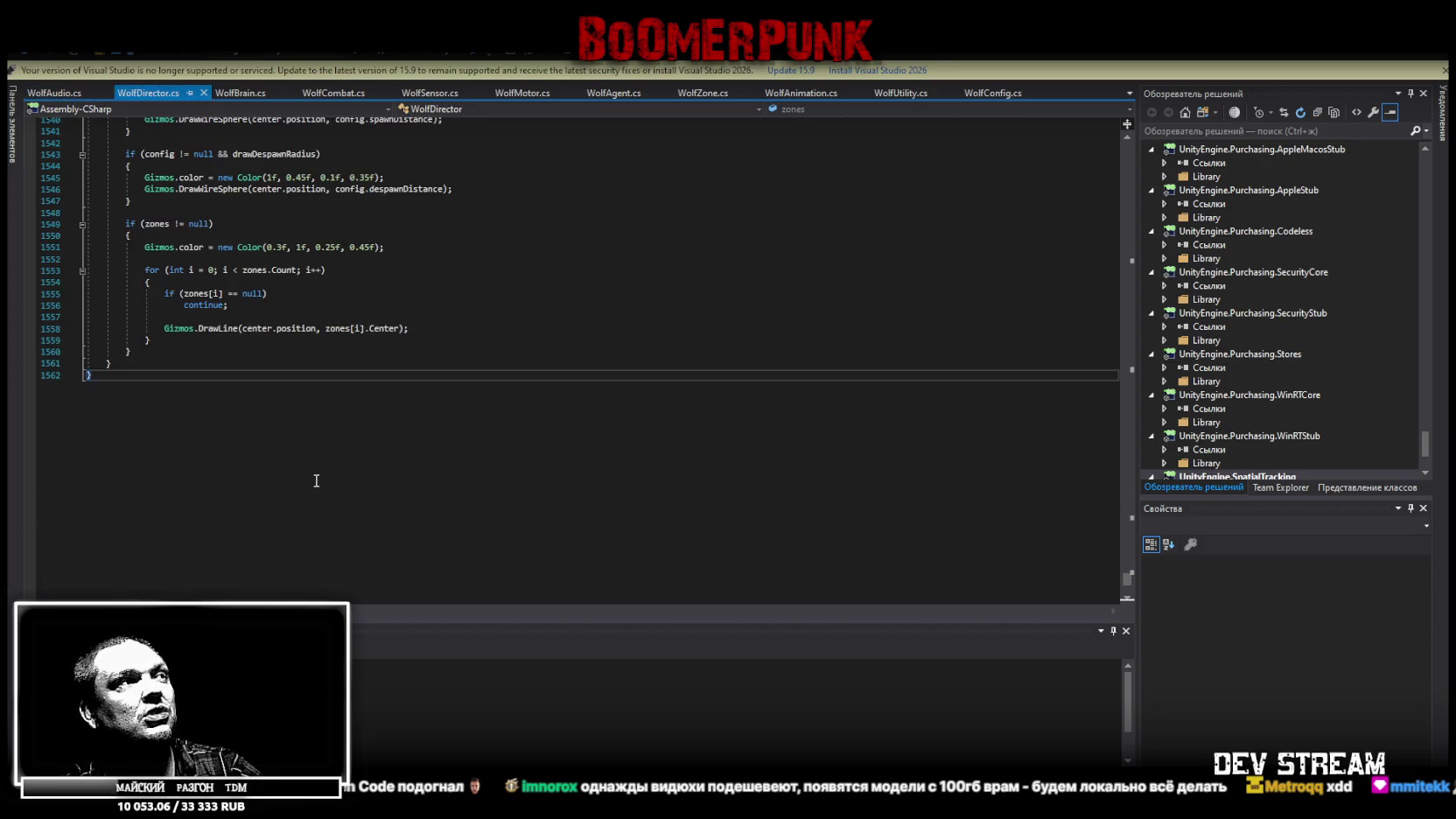
key(ctrl+alt+Page_Down)
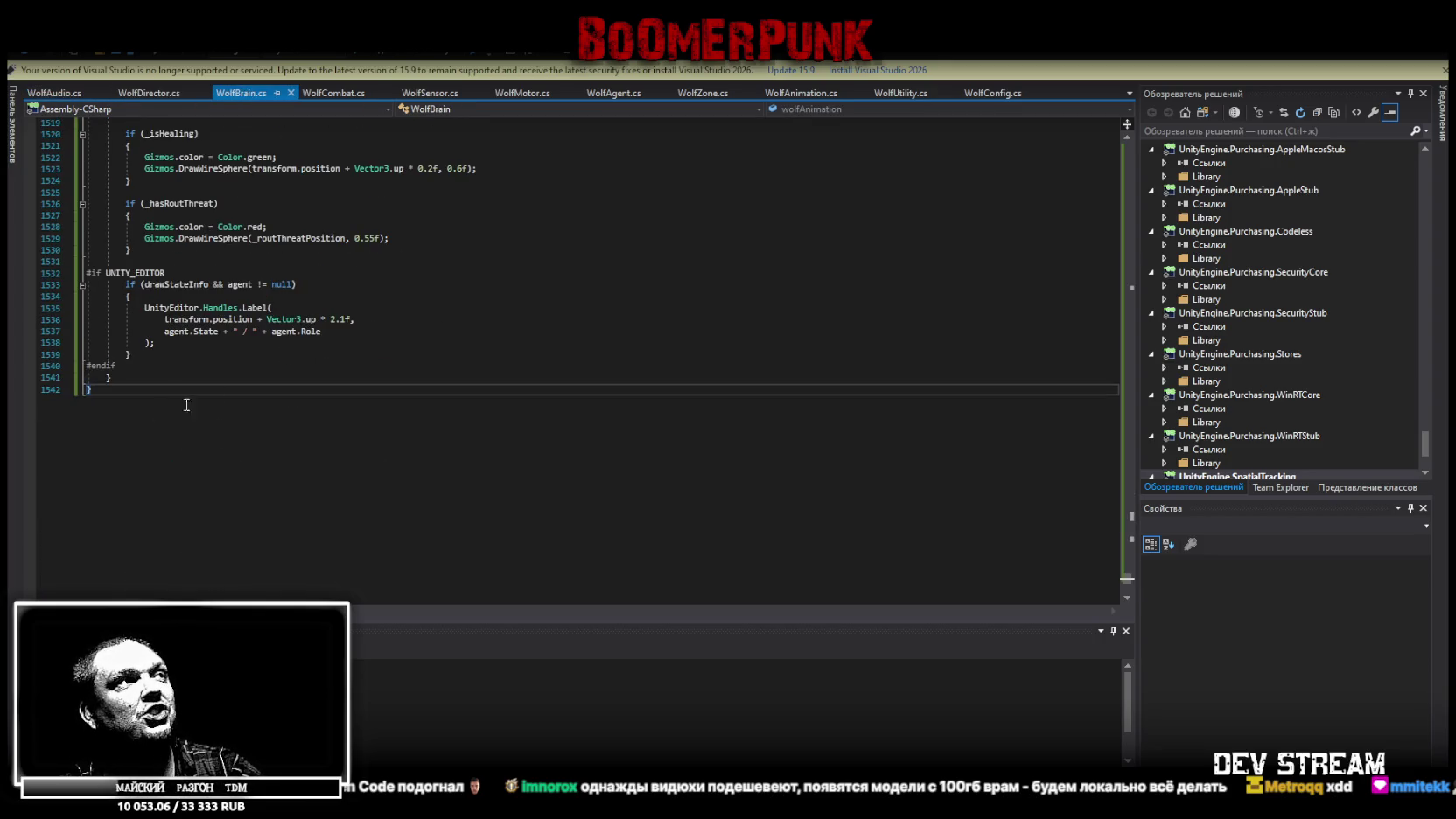
click(324, 95)
scroll(200, 523, down, 5)
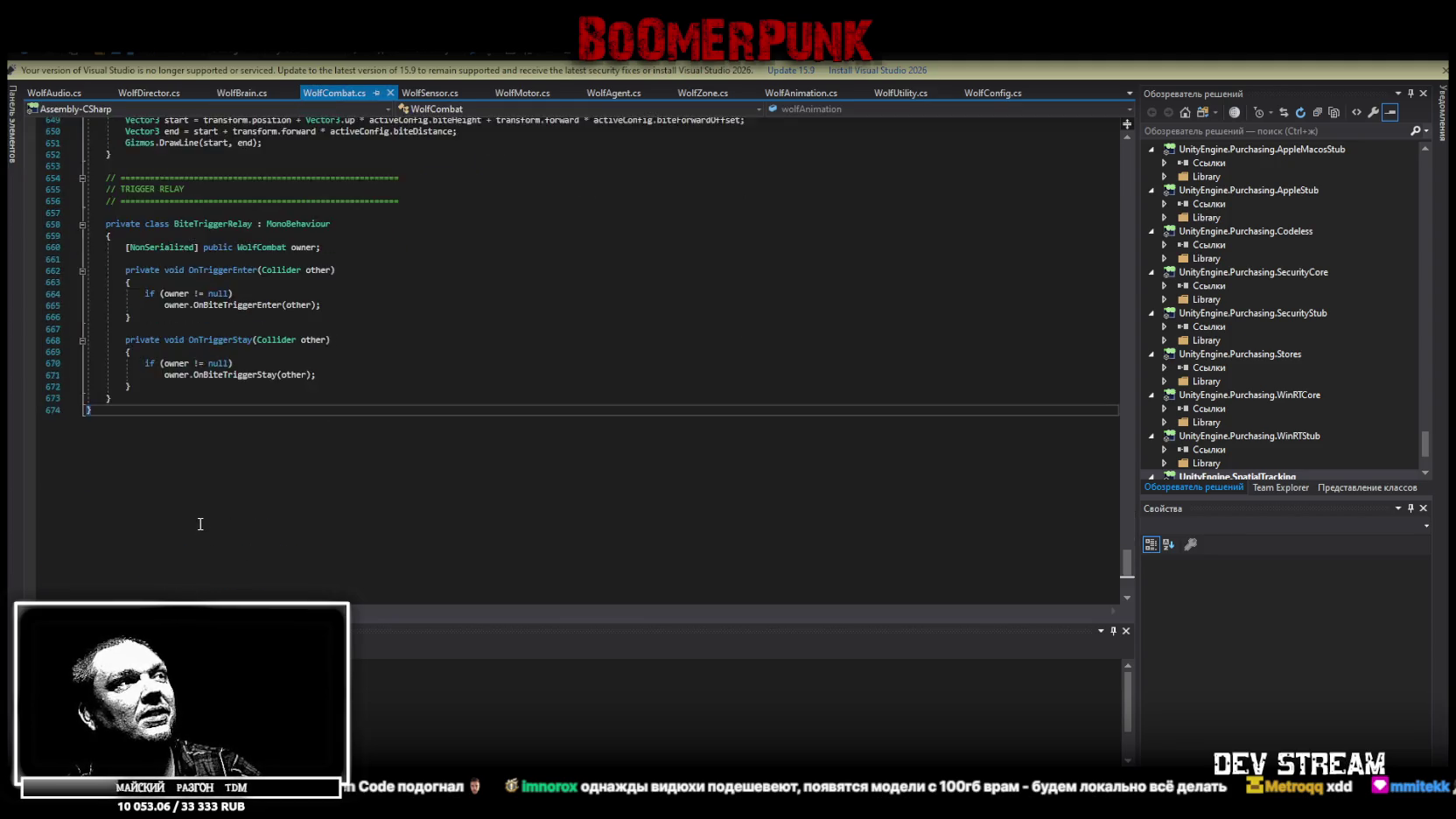
scroll(200, 523, down, 2)
click(431, 92)
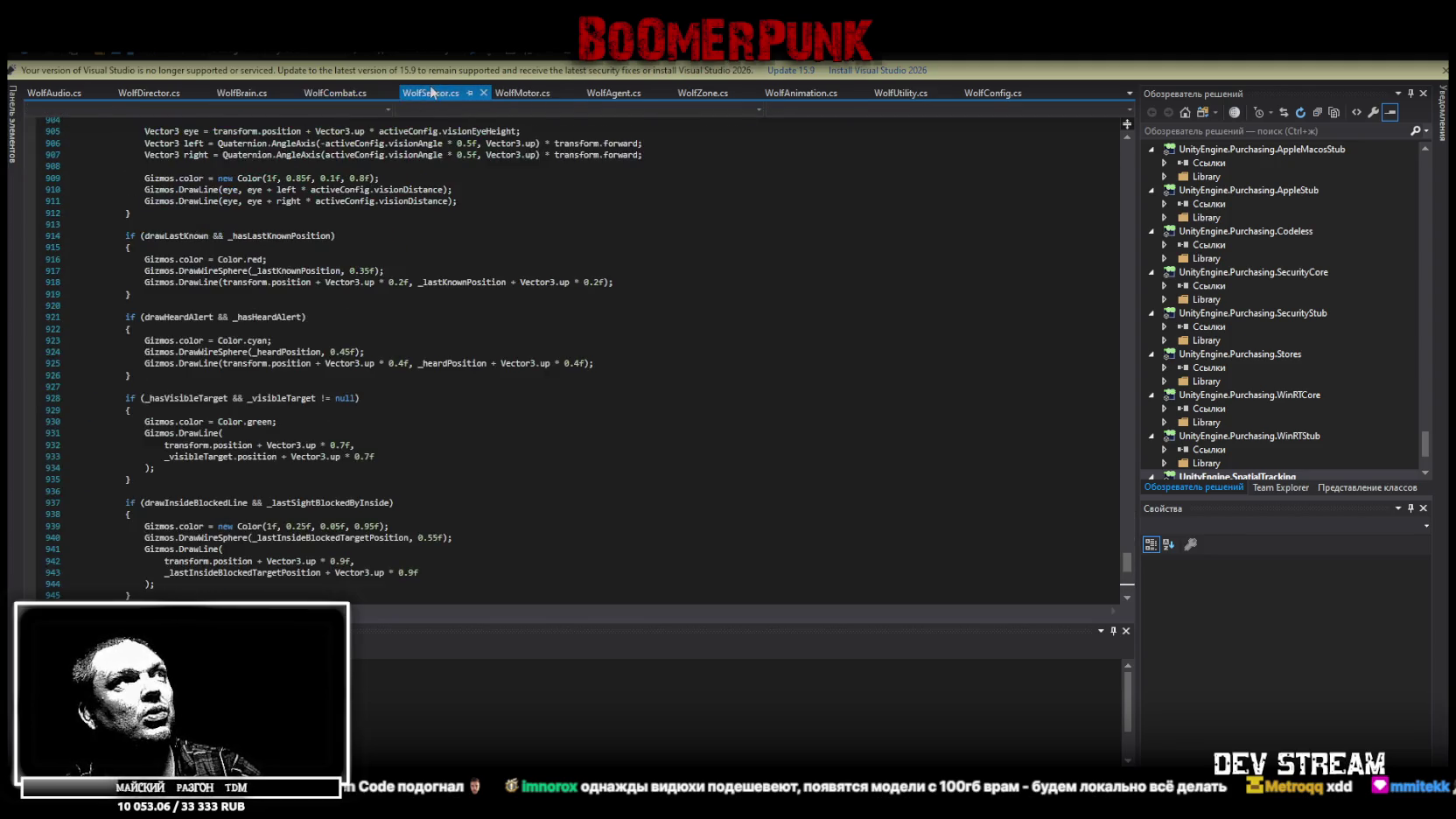
scroll(414, 199, down, 5)
- Review WolfMotor, WolfAgent, WolfZone, WolfAnimation and WolfUtility, finishing on WolfConfig.cs
key(ctrl+alt+Page_Down)
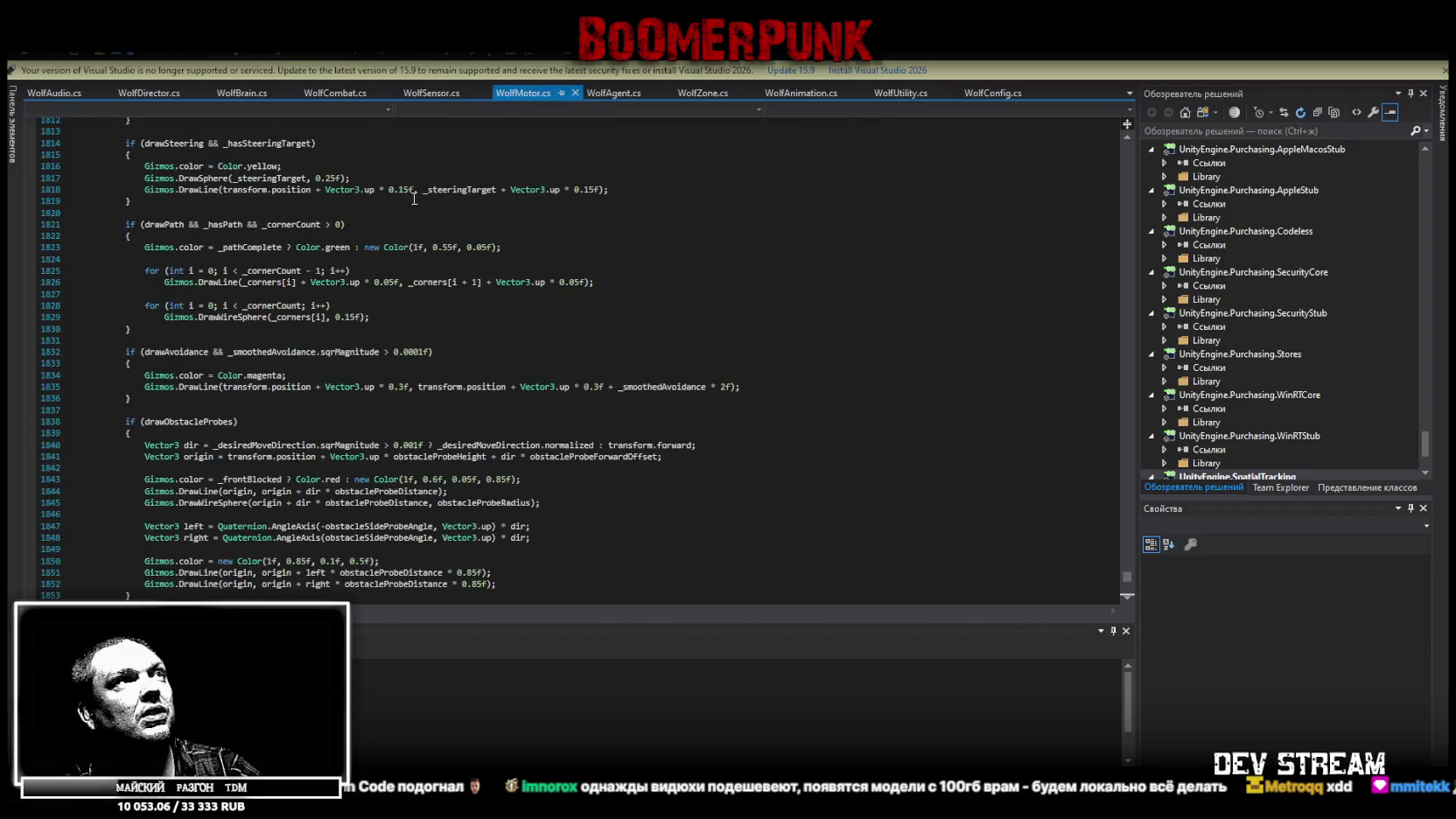
scroll(414, 199, down, 7)
click(623, 97)
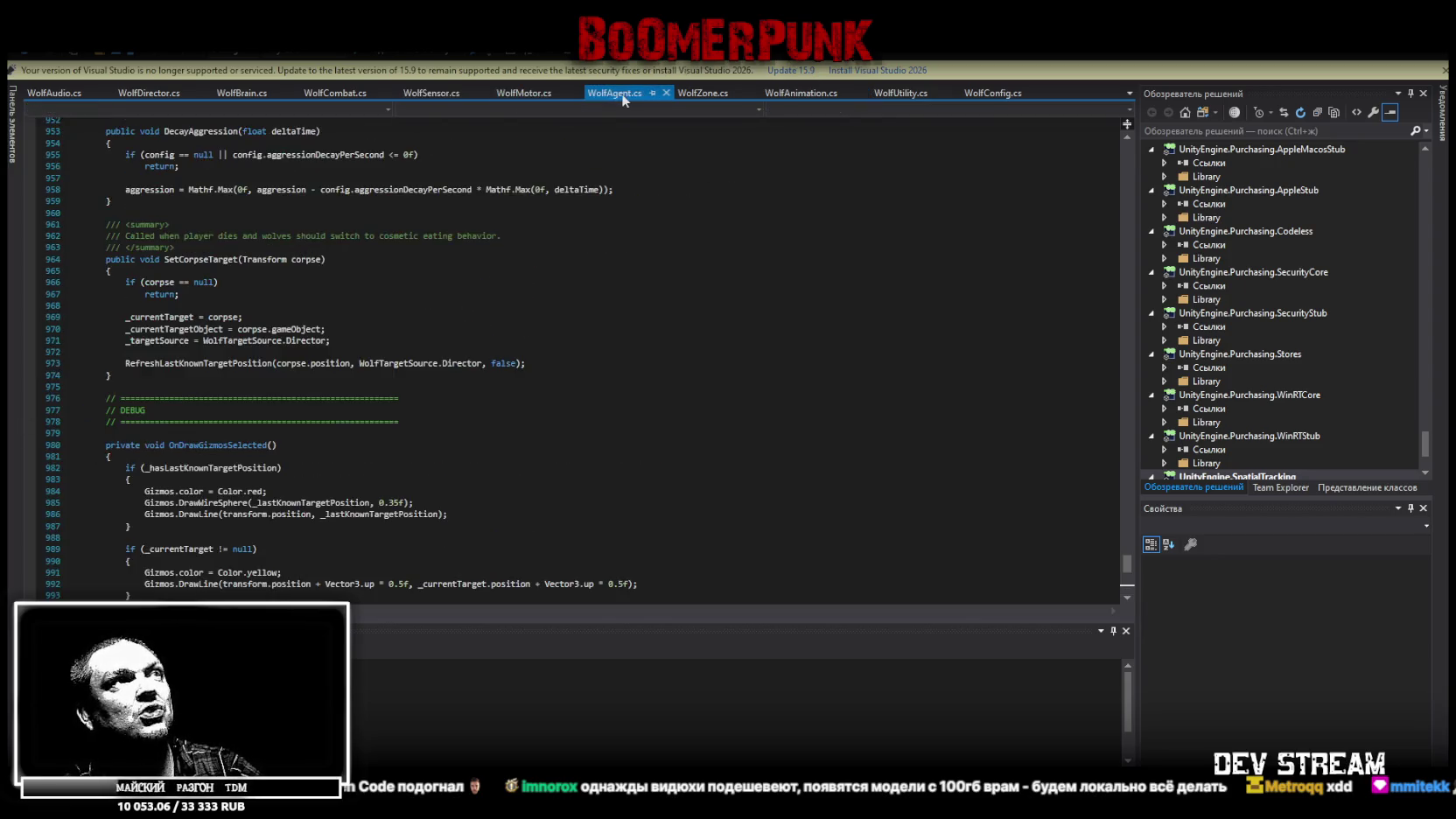
scroll(79, 387, down, 8)
click(703, 93)
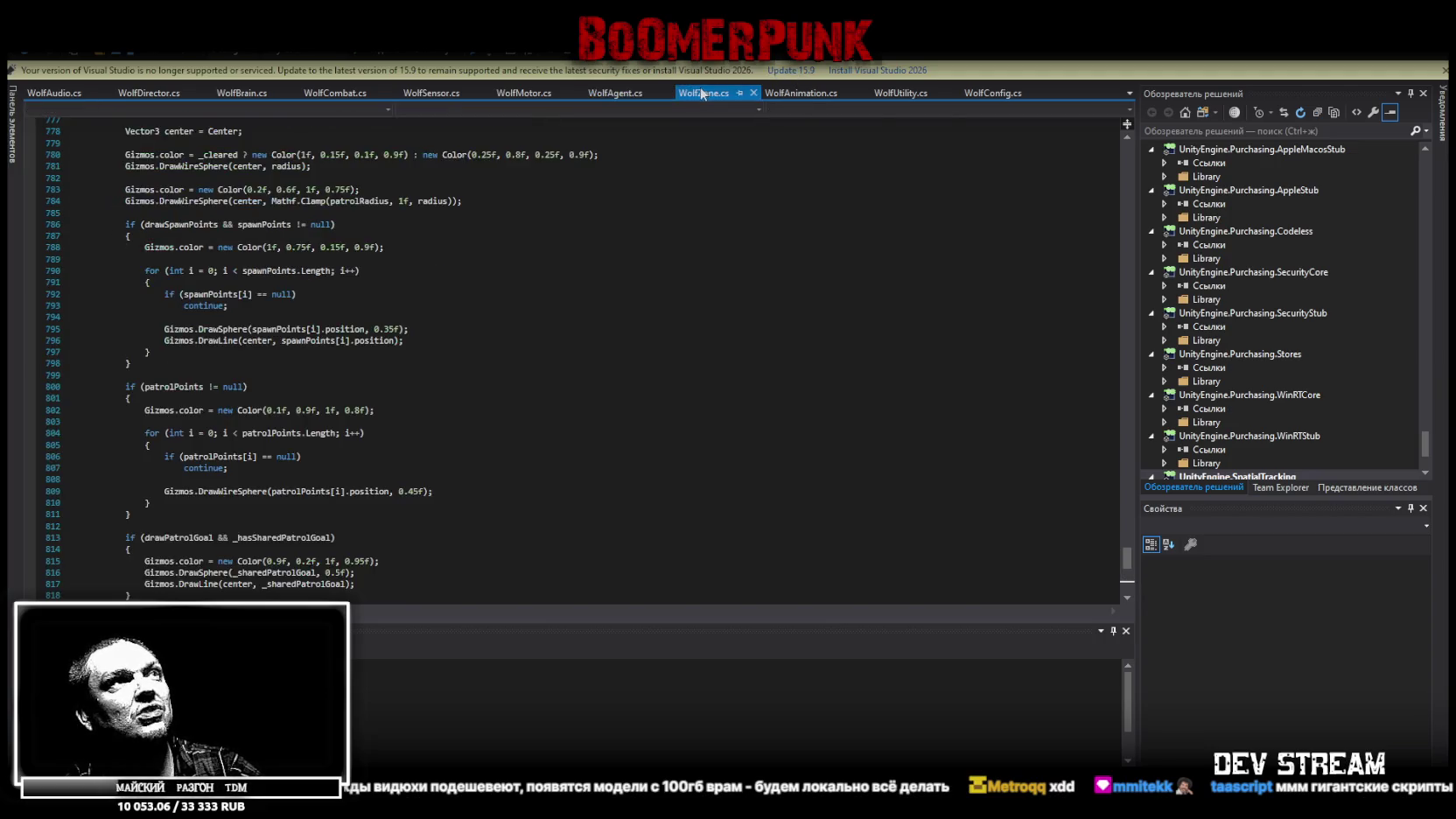
scroll(324, 423, down, 7)
click(817, 92)
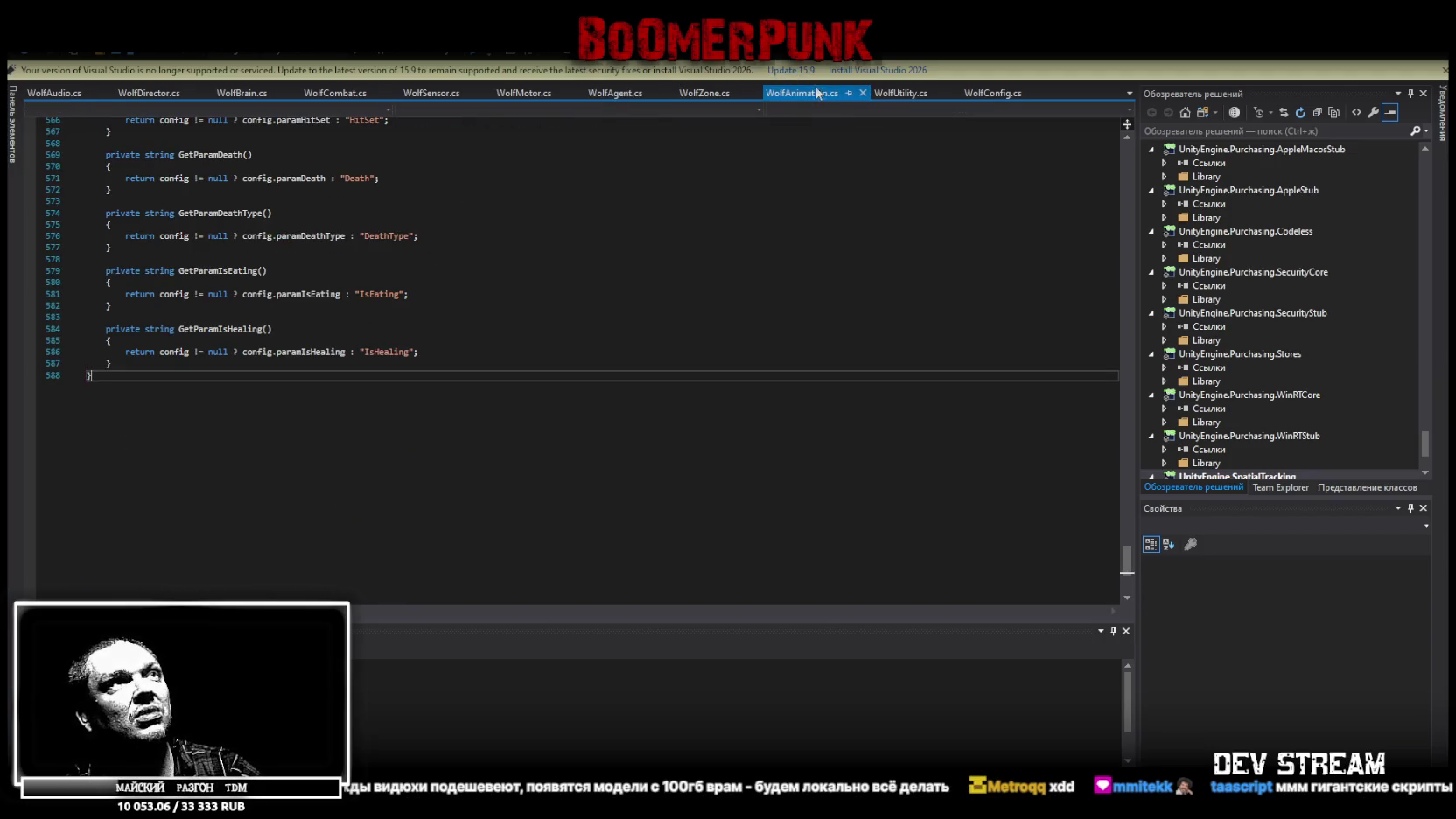
click(908, 94)
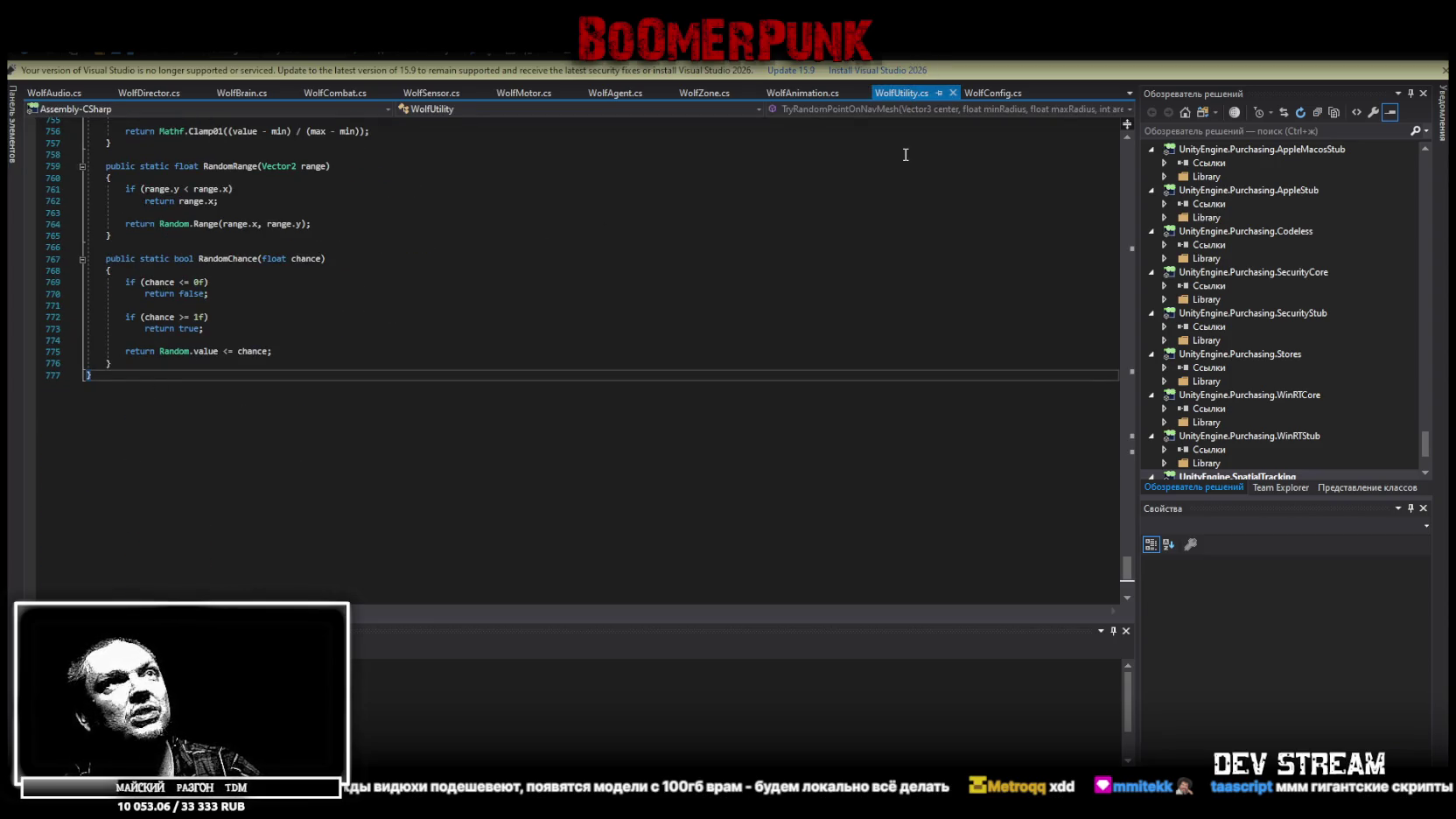
click(993, 93)
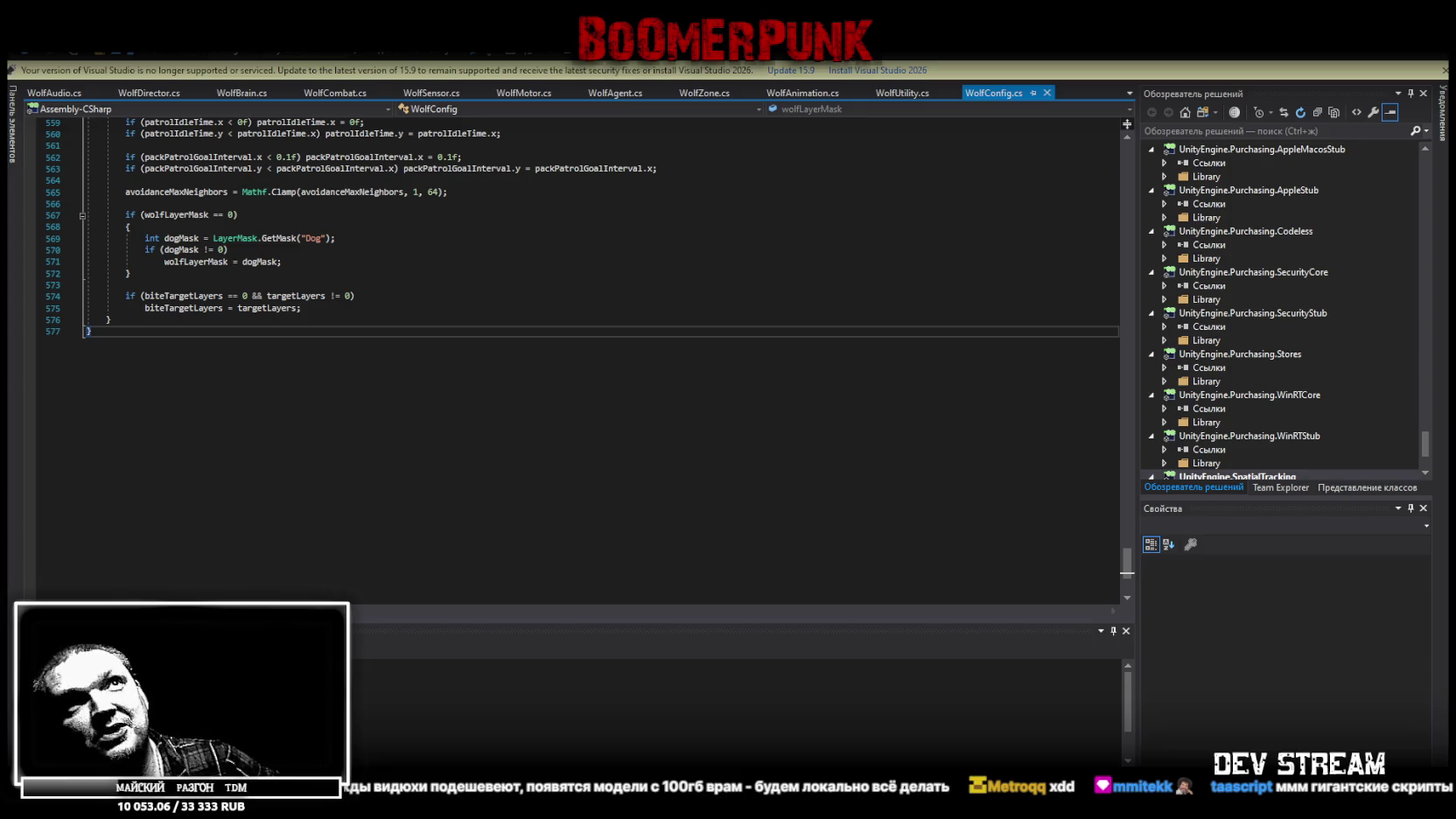
key(alt+Tab)
- Collapse the ###TRG###, ==SYSTEM== and ###MAP### Hierarchy groups and frame the Player
scroll(723, 314, down, 5)
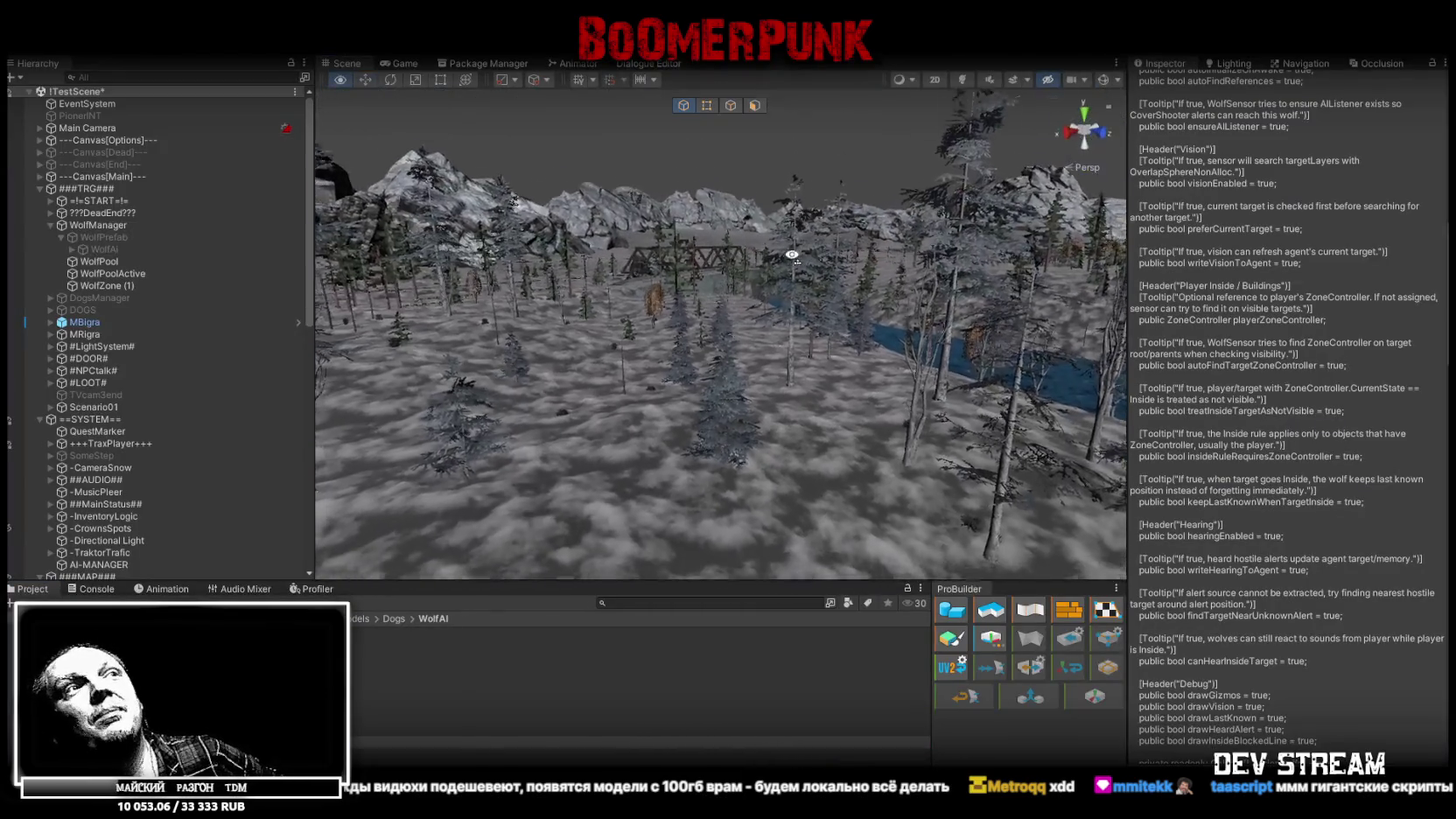
mouse_move(812, 214)
mouse_down()
mouse_move(607, 274)
mouse_move(998, 264)
mouse_up()
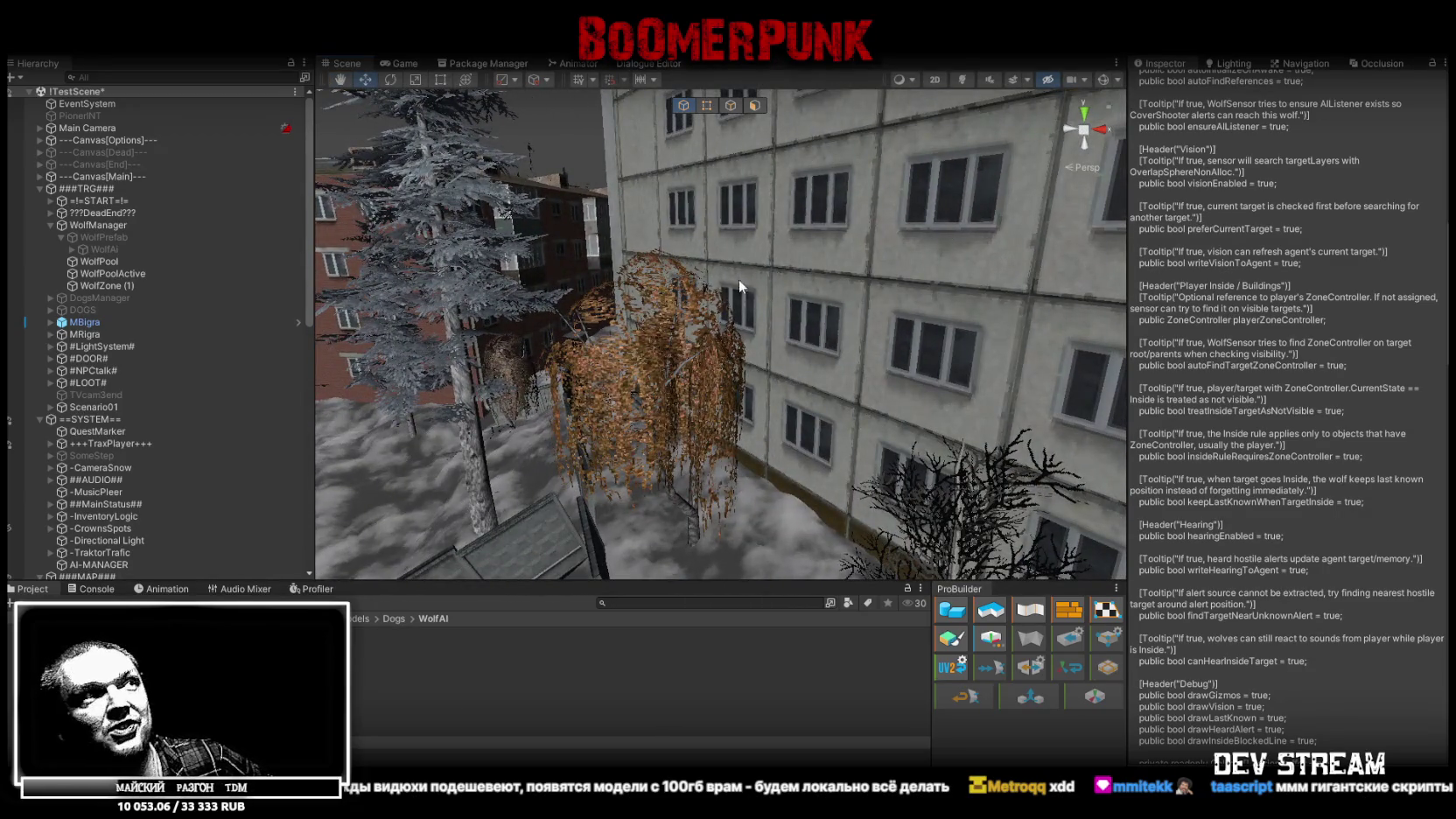
scroll(717, 289, up, 3)
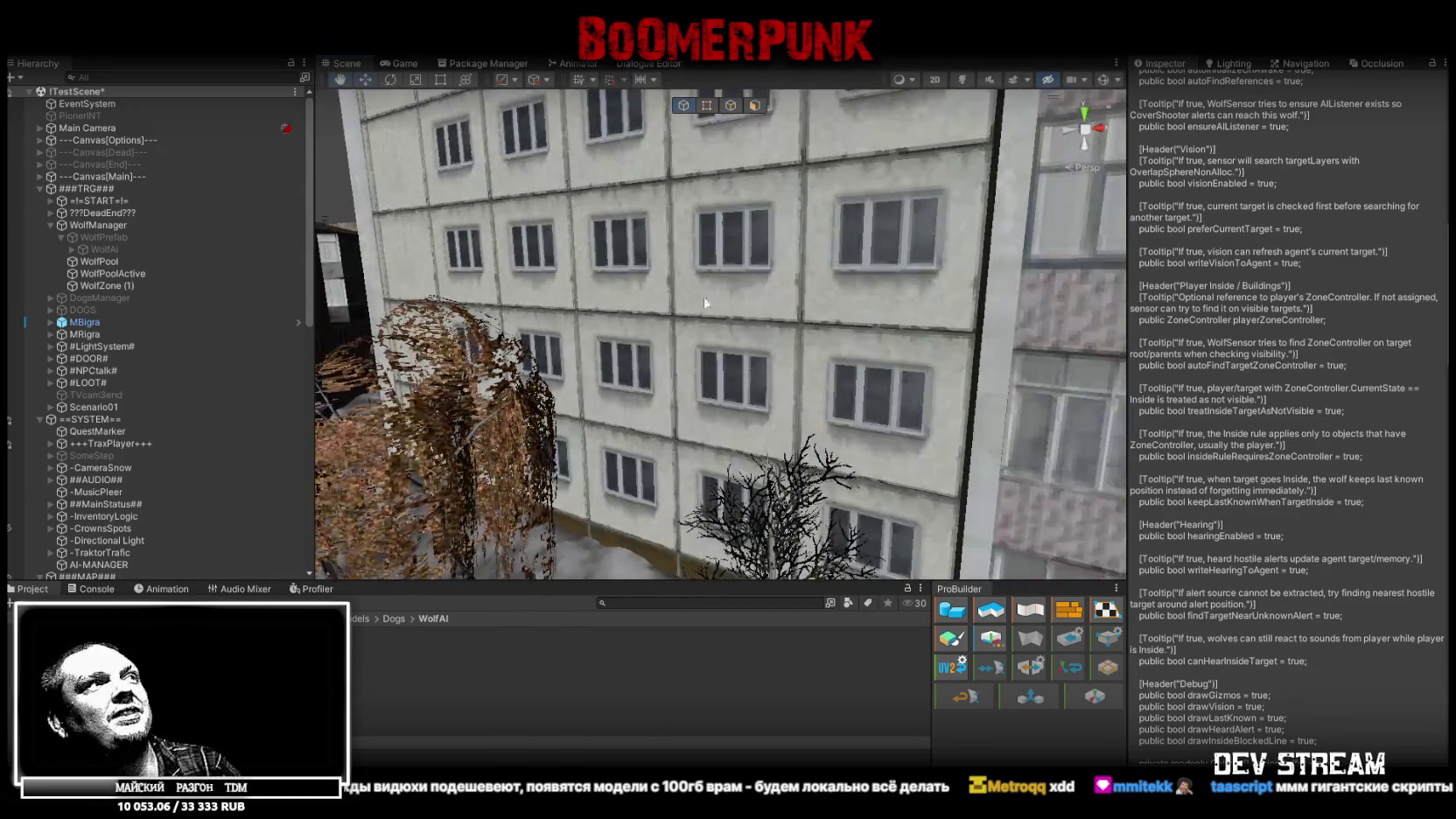
click(40, 189)
click(45, 204)
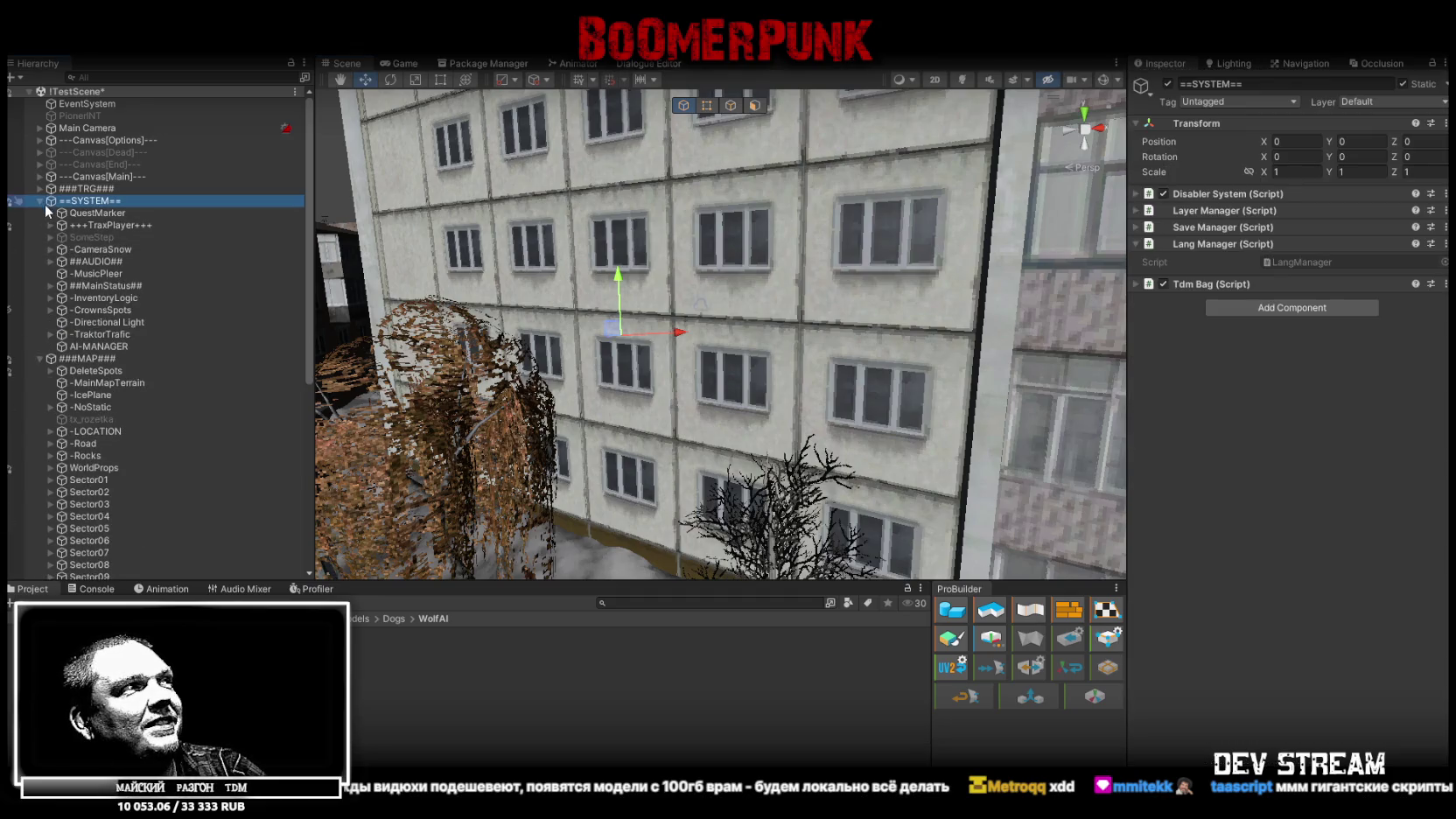
click(39, 200)
click(40, 212)
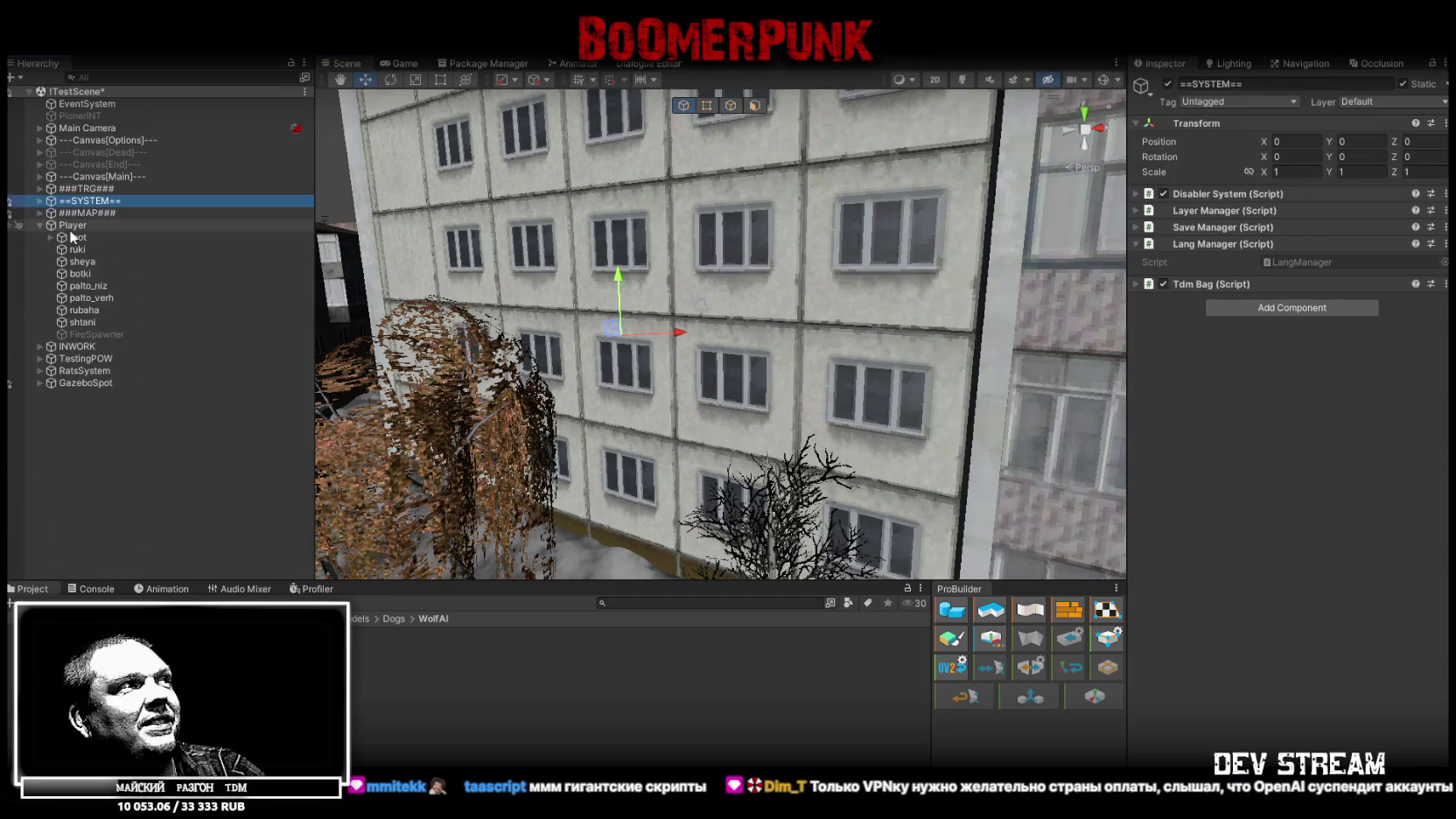
double_click(72, 226)
- Move the Player beside the vehicle at about 30.46, 49.521, -96 and save the scene
scroll(862, 333, down, 10)
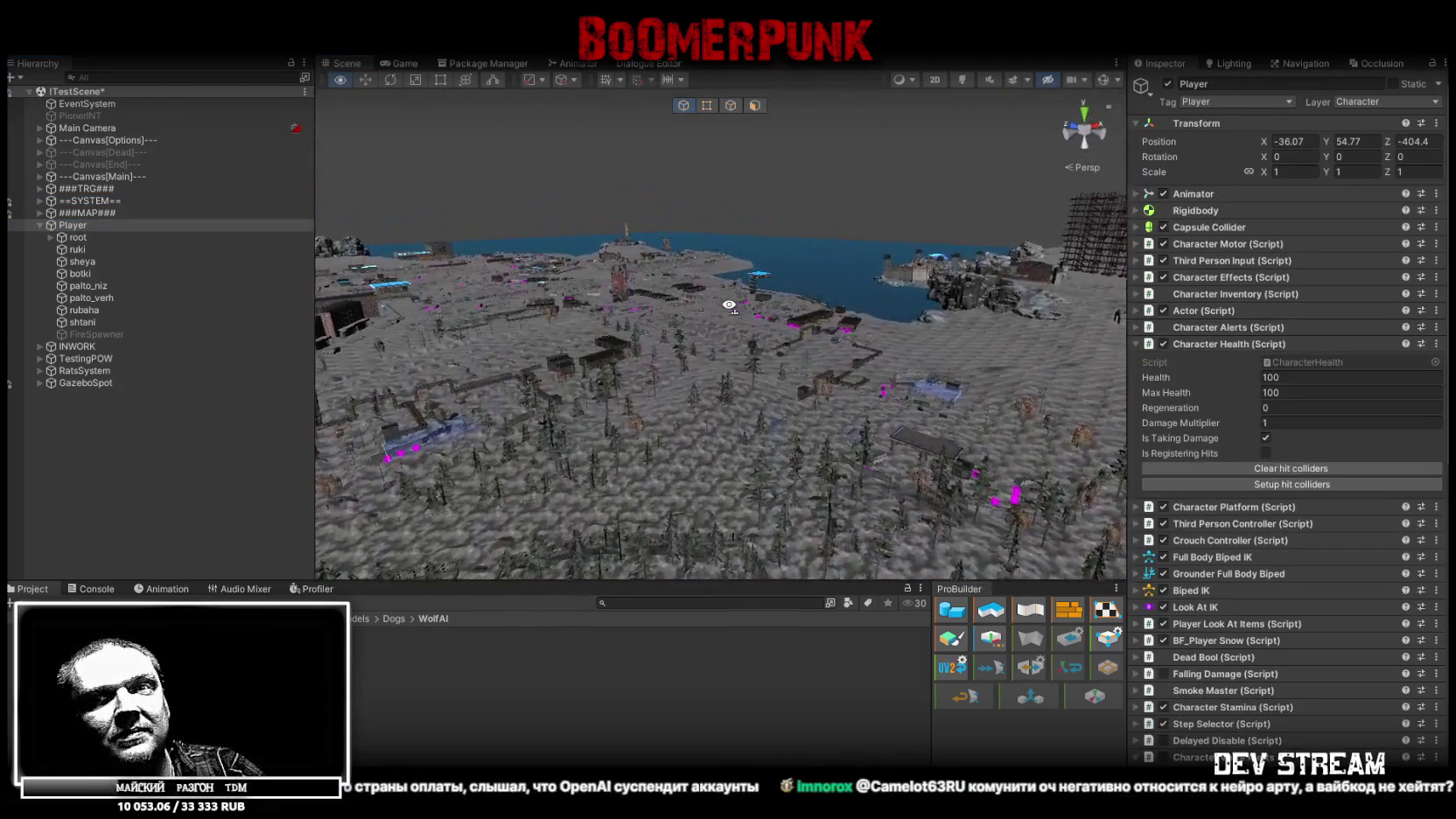
drag(728, 305, 726, 311)
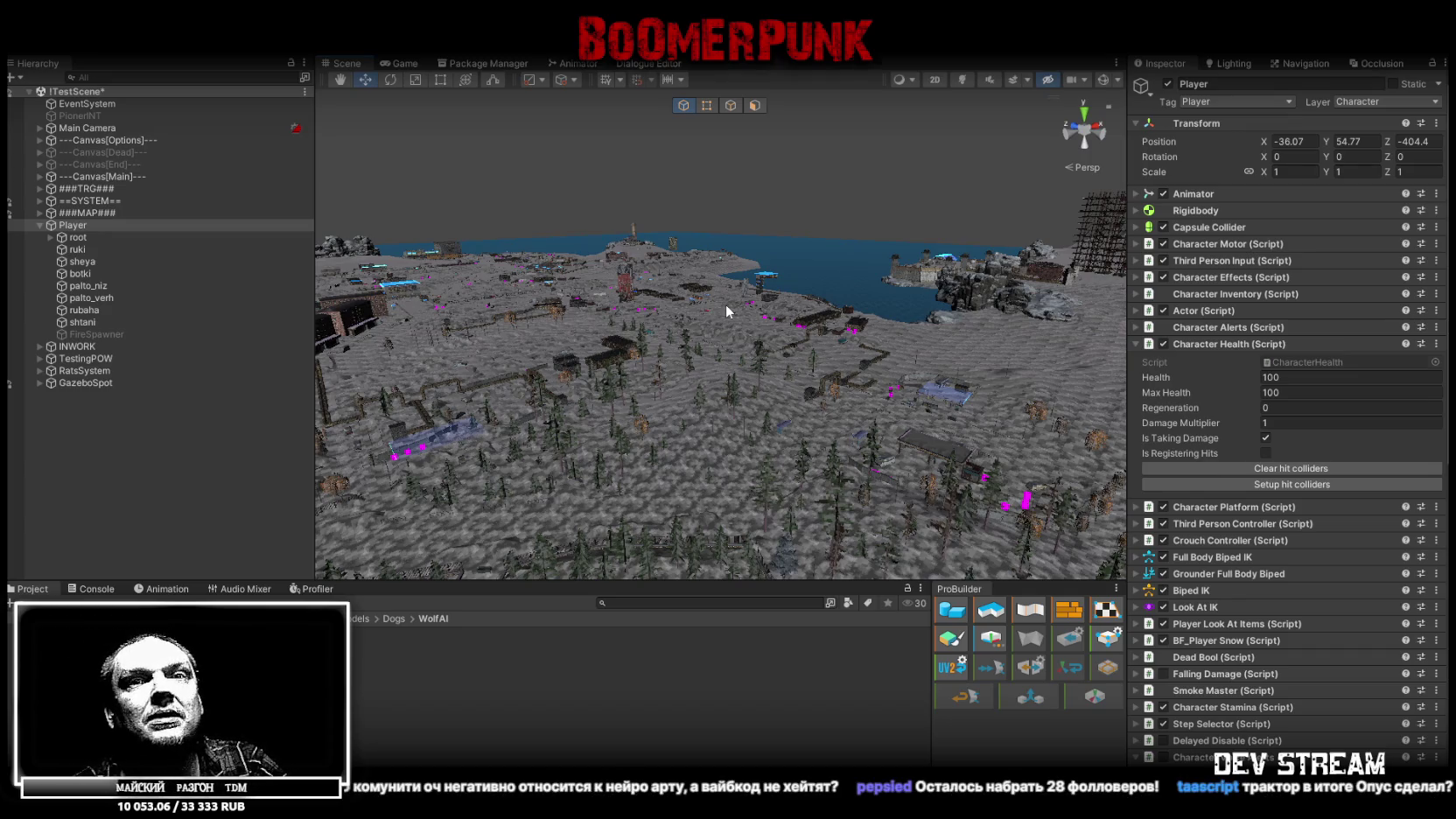
drag(725, 311, 720, 425)
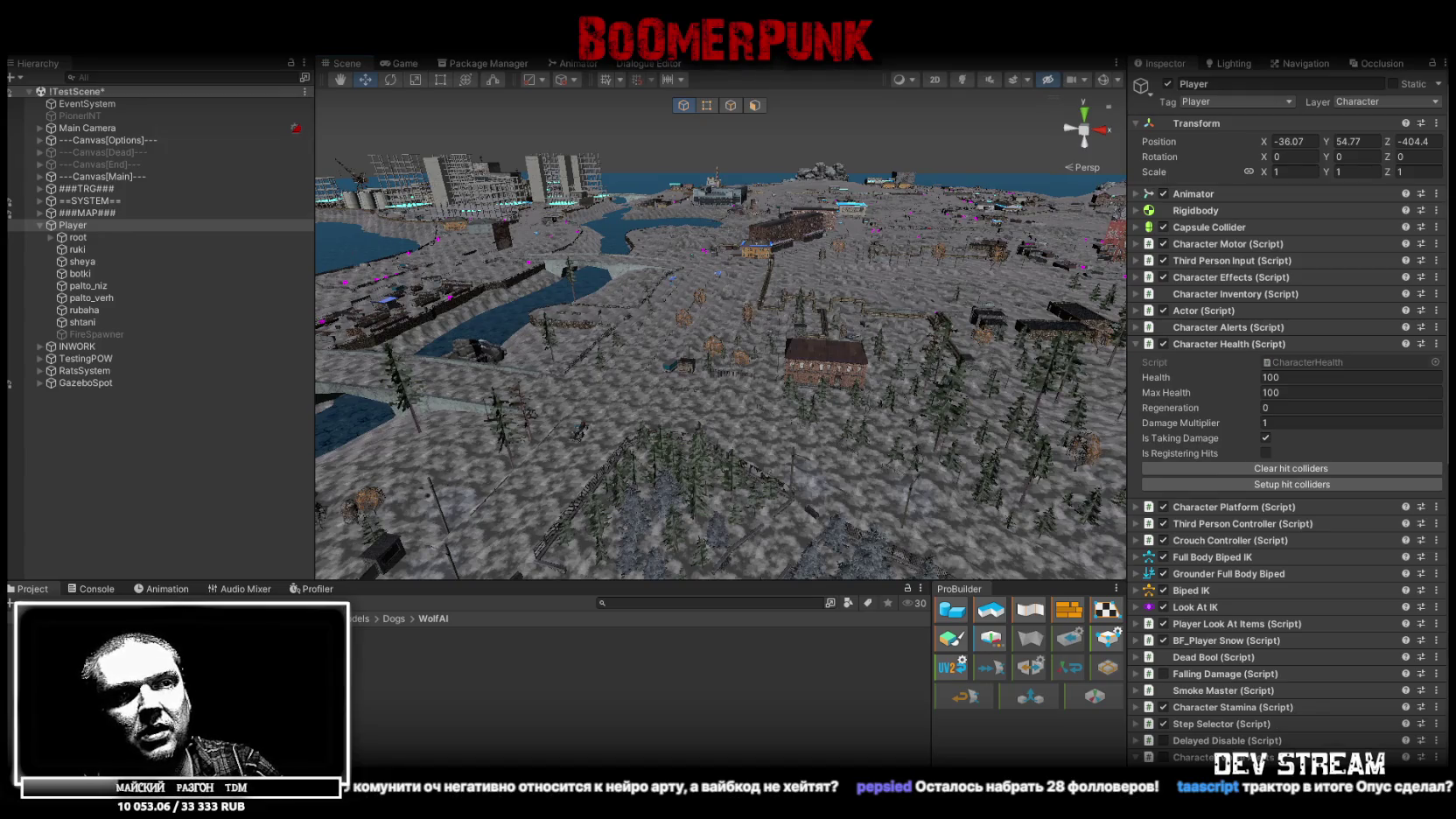
drag(578, 411, 483, 390)
click(91, 214)
click(111, 225)
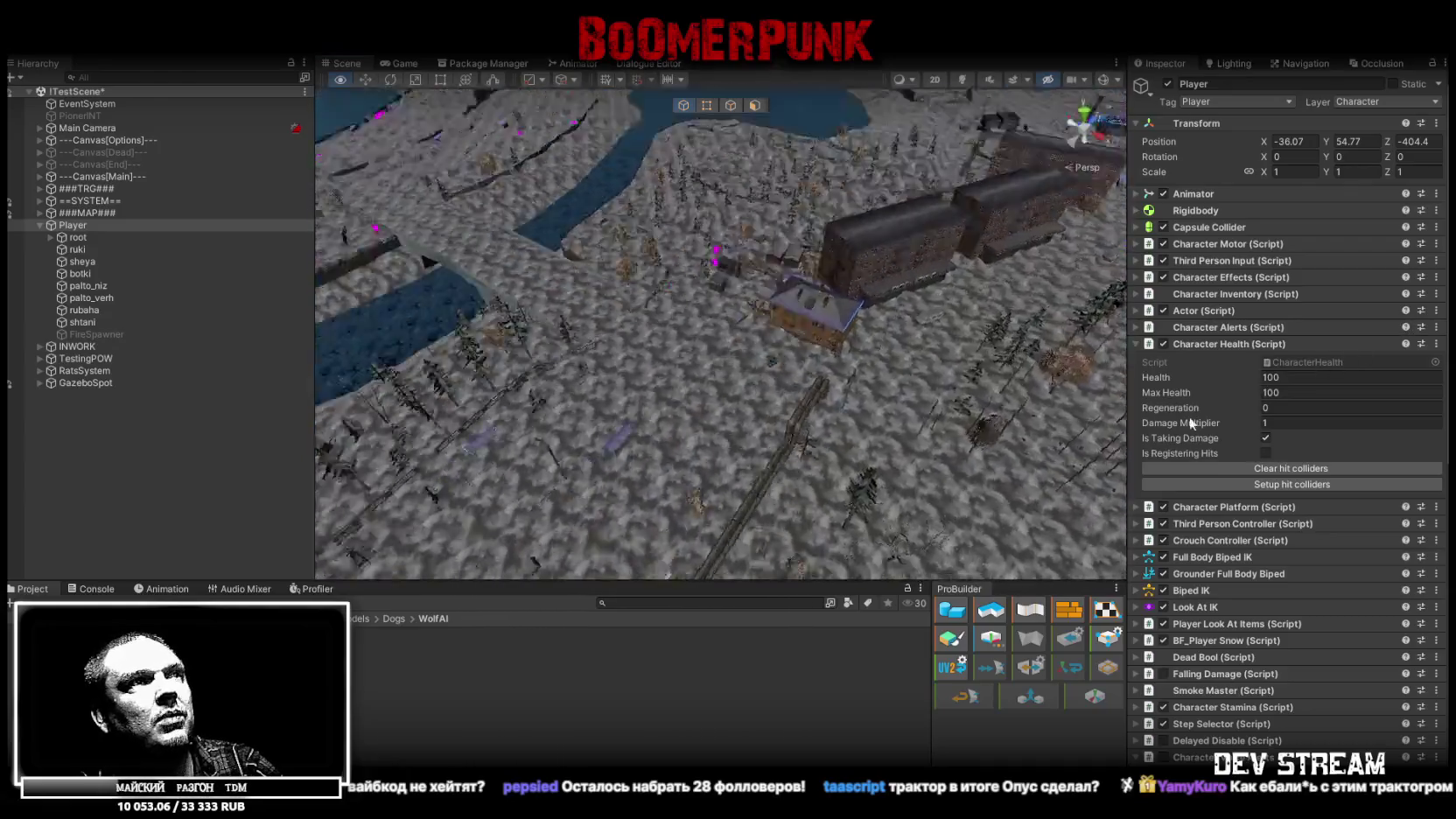
mouse_move(802, 431)
mouse_down()
mouse_move(790, 319)
mouse_move(753, 385)
mouse_move(787, 302)
mouse_move(767, 254)
mouse_up()
mouse_move(548, 149)
mouse_down()
mouse_move(958, 538)
mouse_move(917, 561)
mouse_up()
key(f)
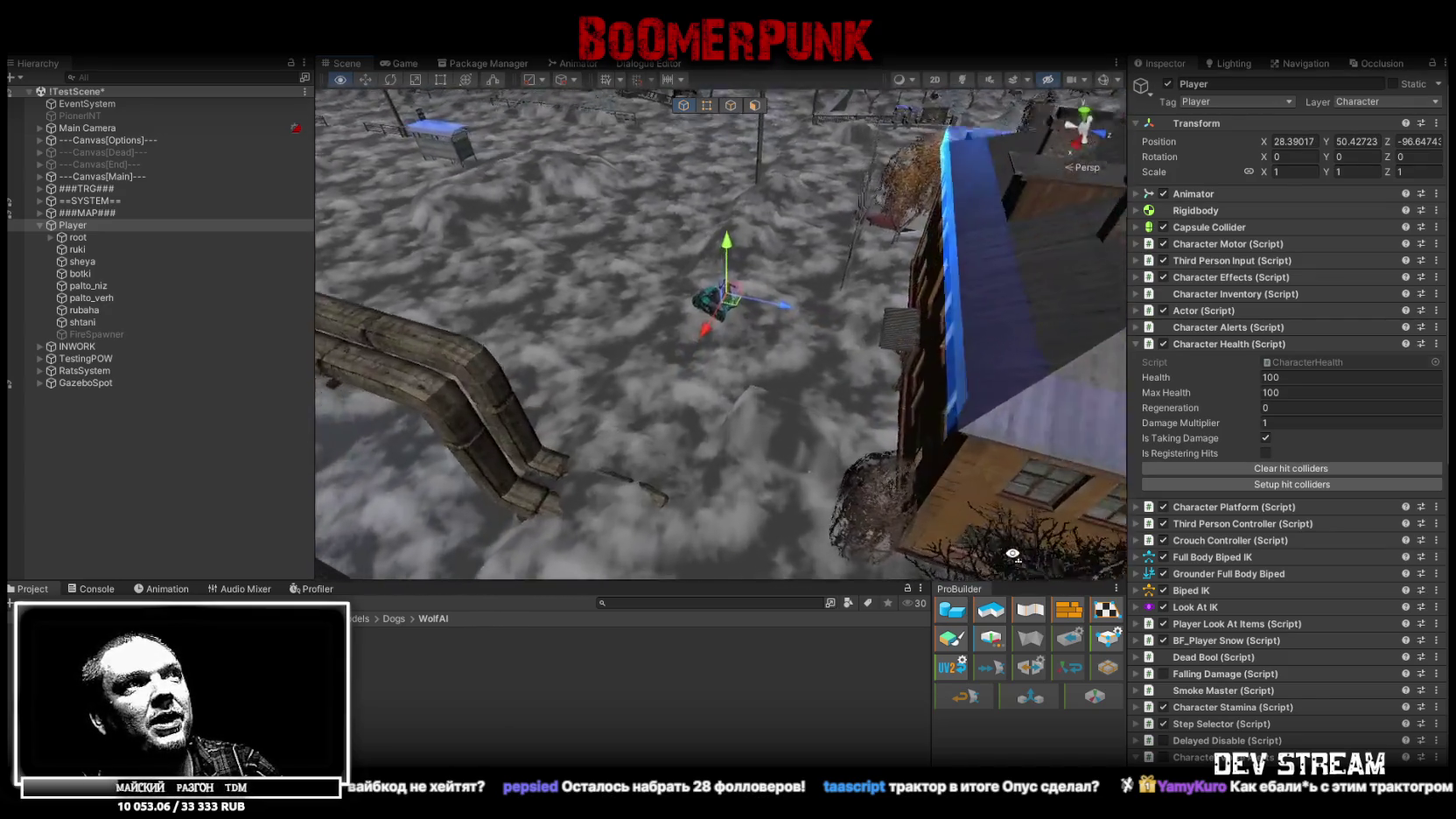
mouse_move(700, 258)
mouse_down()
mouse_move(689, 247)
mouse_move(705, 235)
mouse_move(729, 327)
mouse_move(667, 207)
mouse_up()
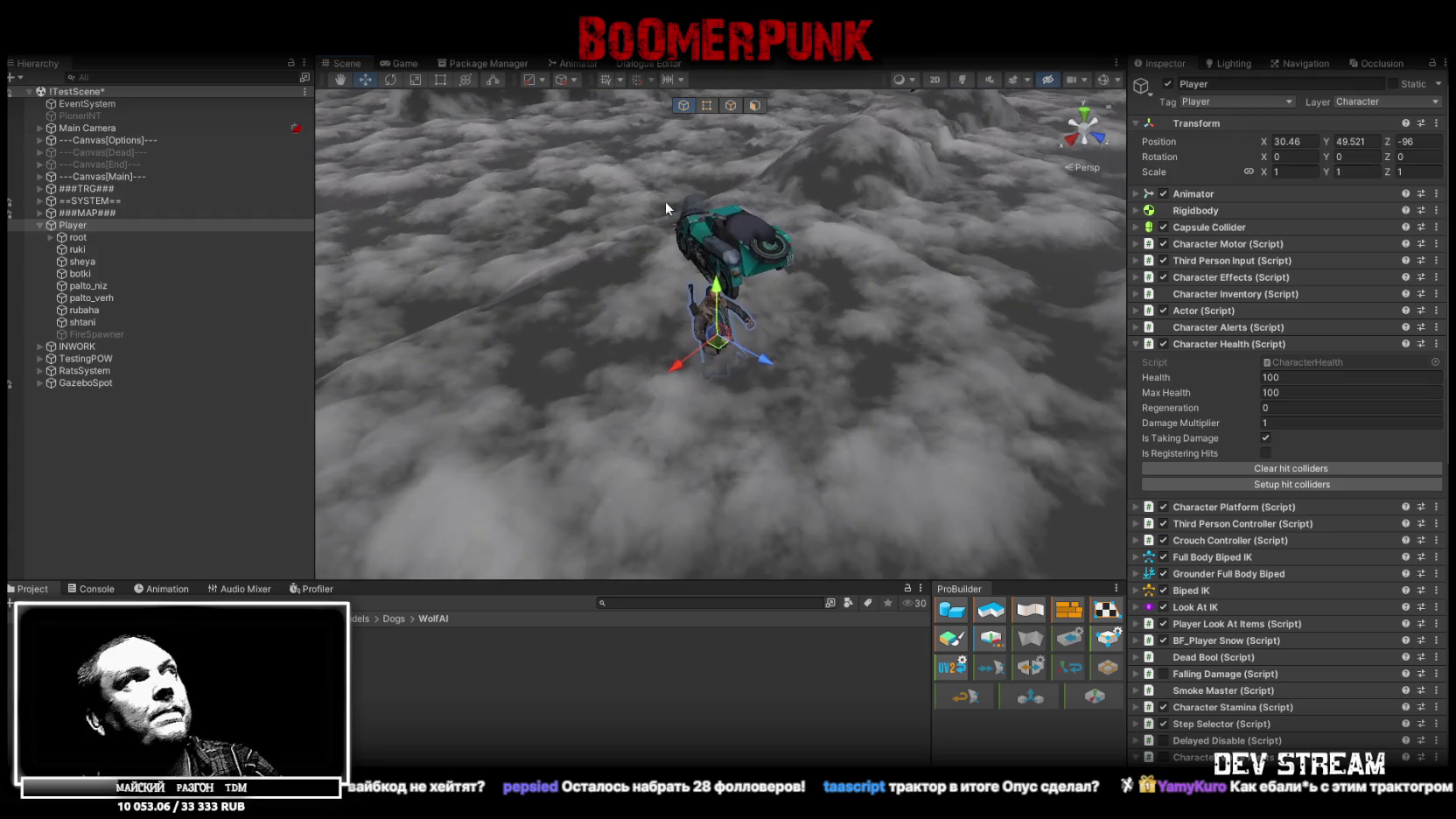
key(ctrl+s)
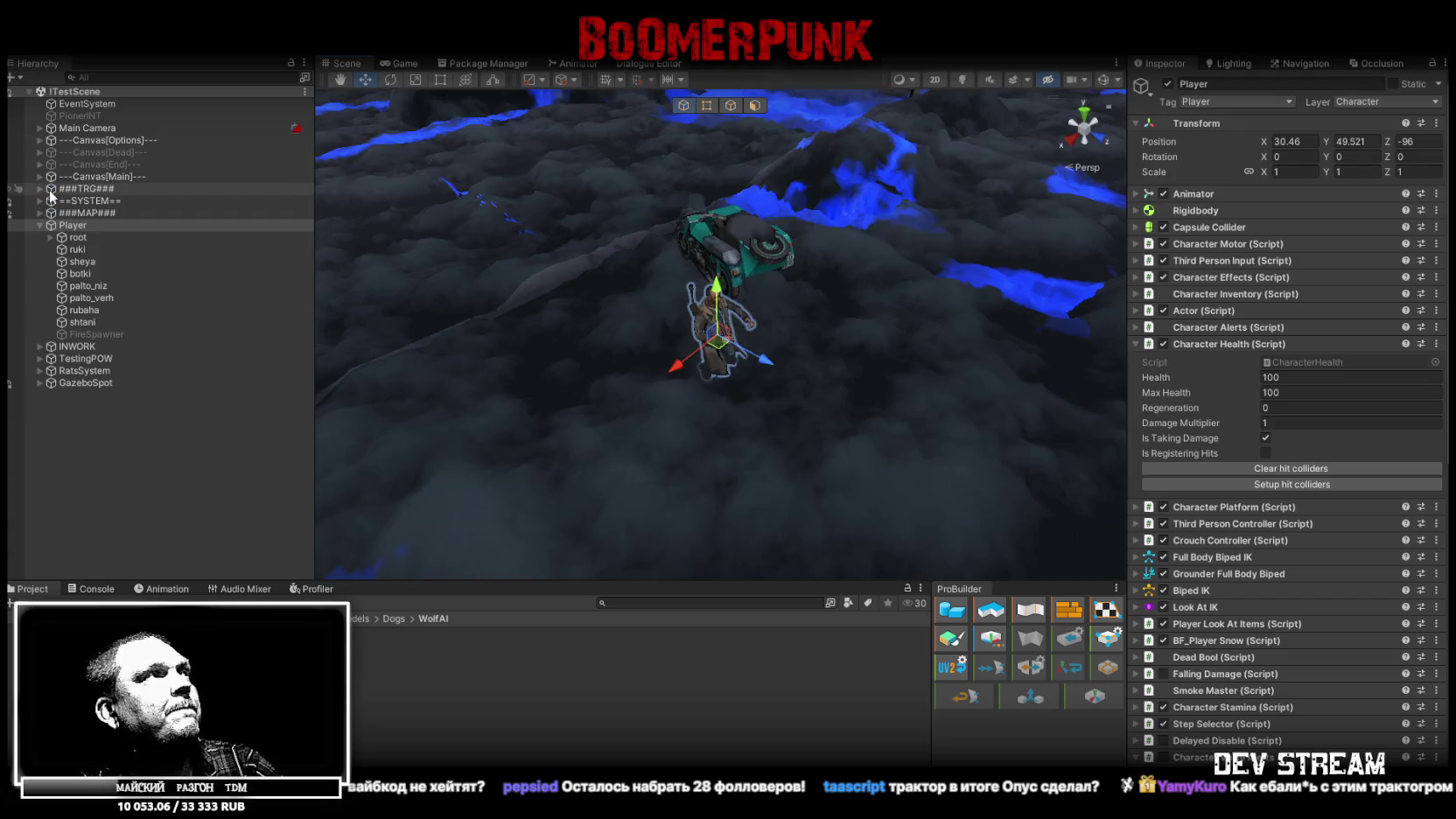
- Deactivate the GUN objects through GUN2_VAL_Auto under !!StartTRG, leaving out GUN2_IJUK_Auto
click(40, 189)
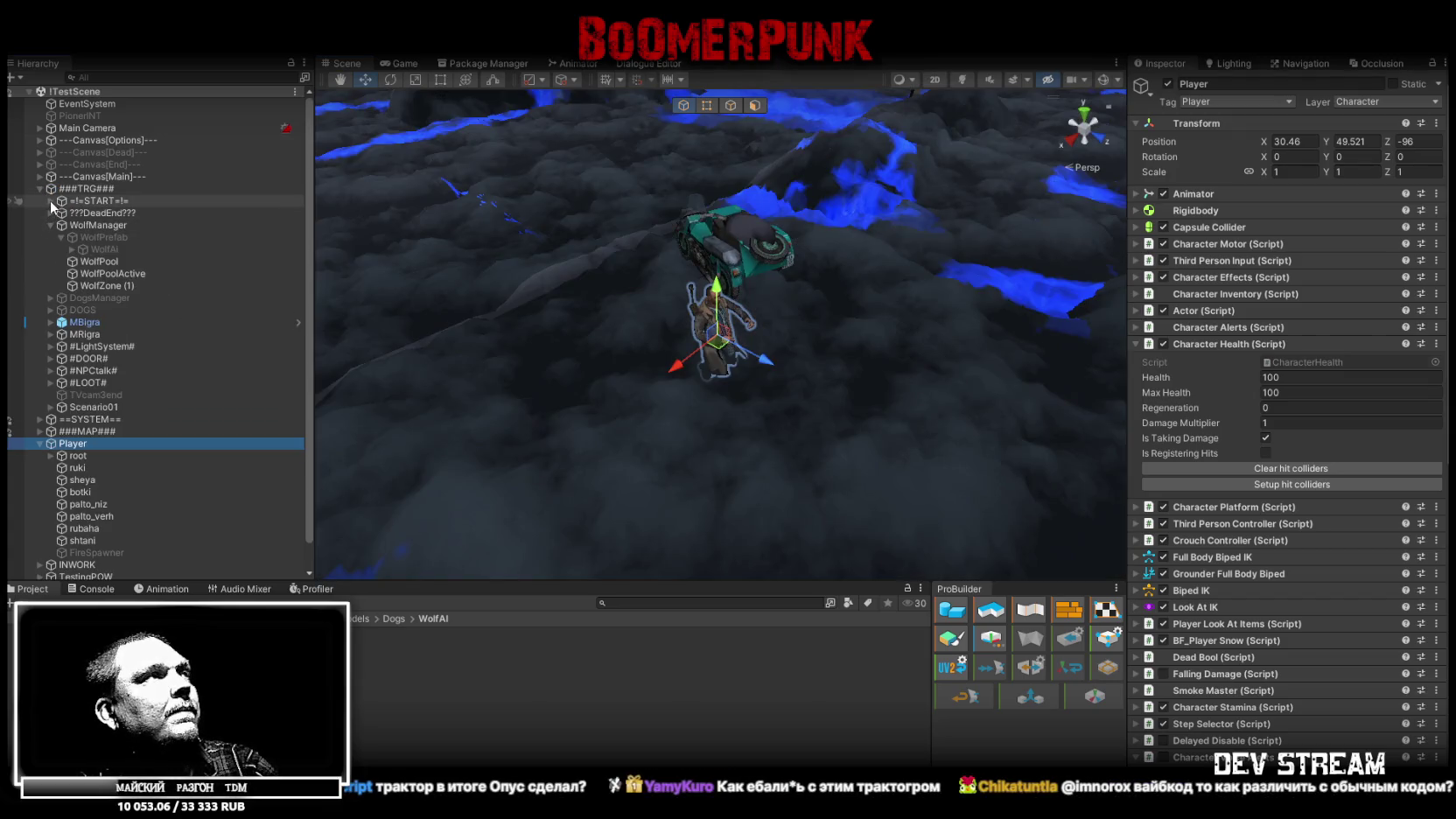
click(50, 201)
click(60, 213)
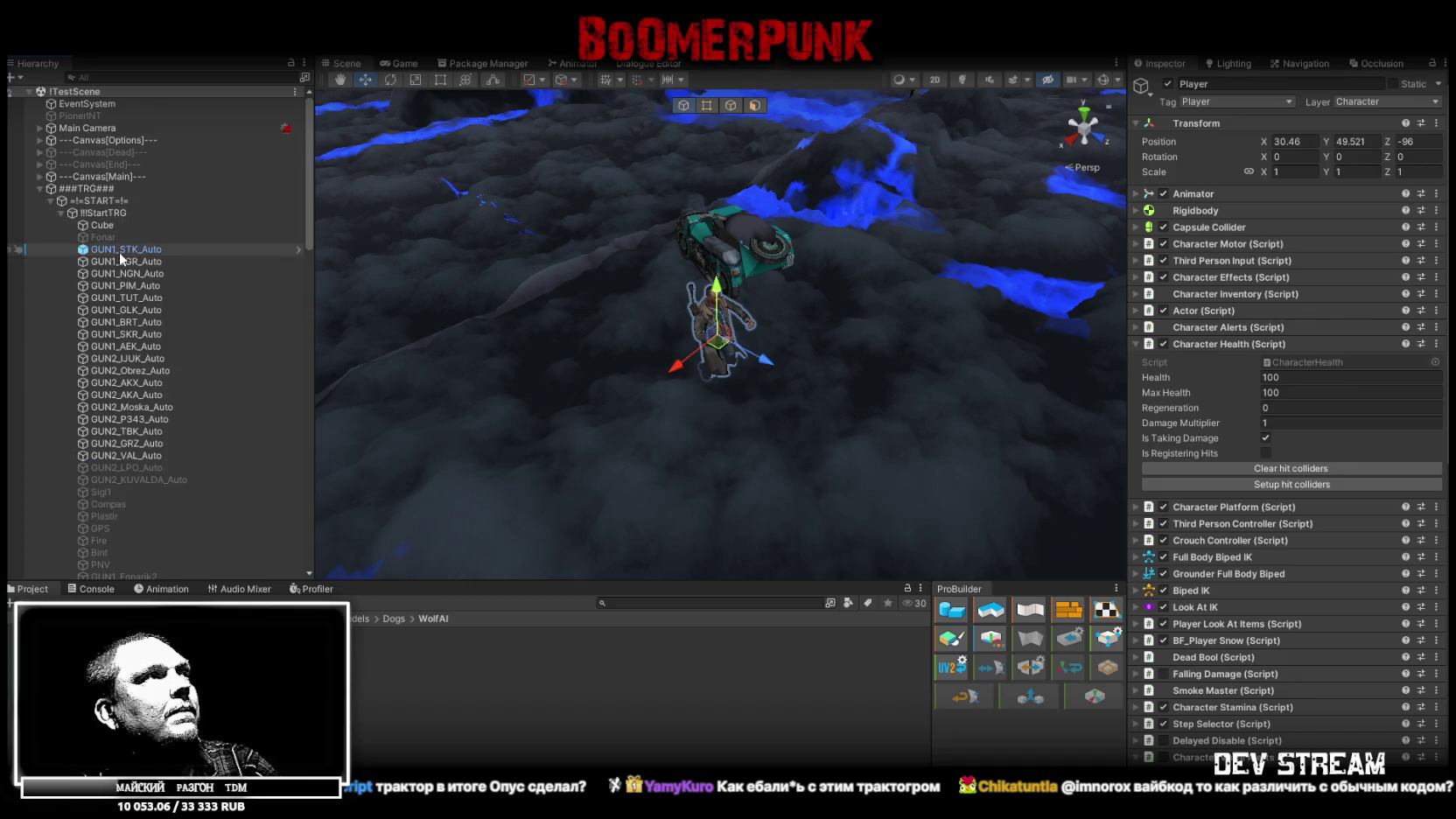
click(133, 262)
shift+click(148, 454)
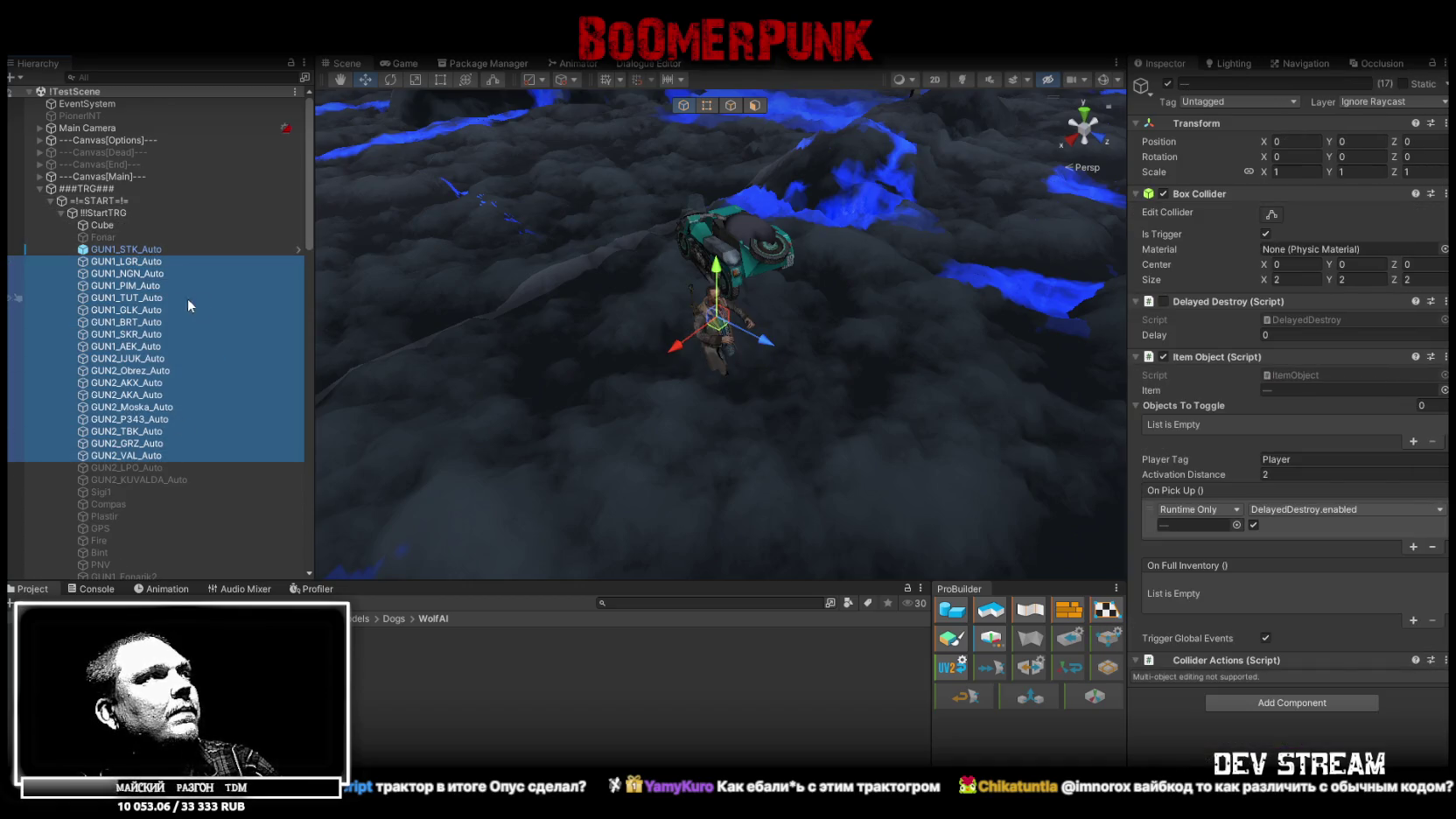
ctrl+click(134, 359)
click(1170, 85)
- Activate the Hat_Ushanka and Scarf_Smart item objects
scroll(157, 477, down, 10)
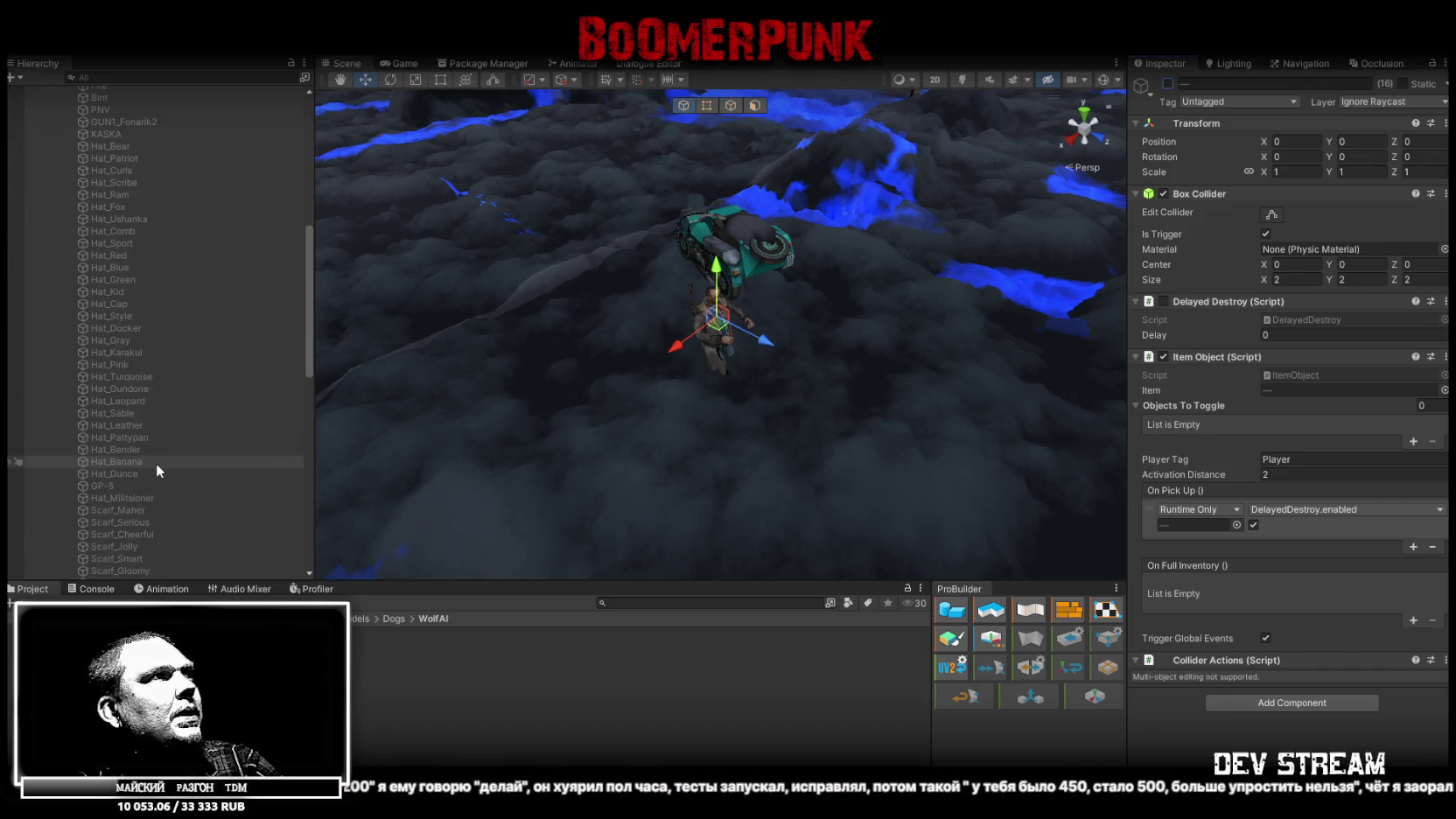
click(134, 219)
key(alt+shift+a)
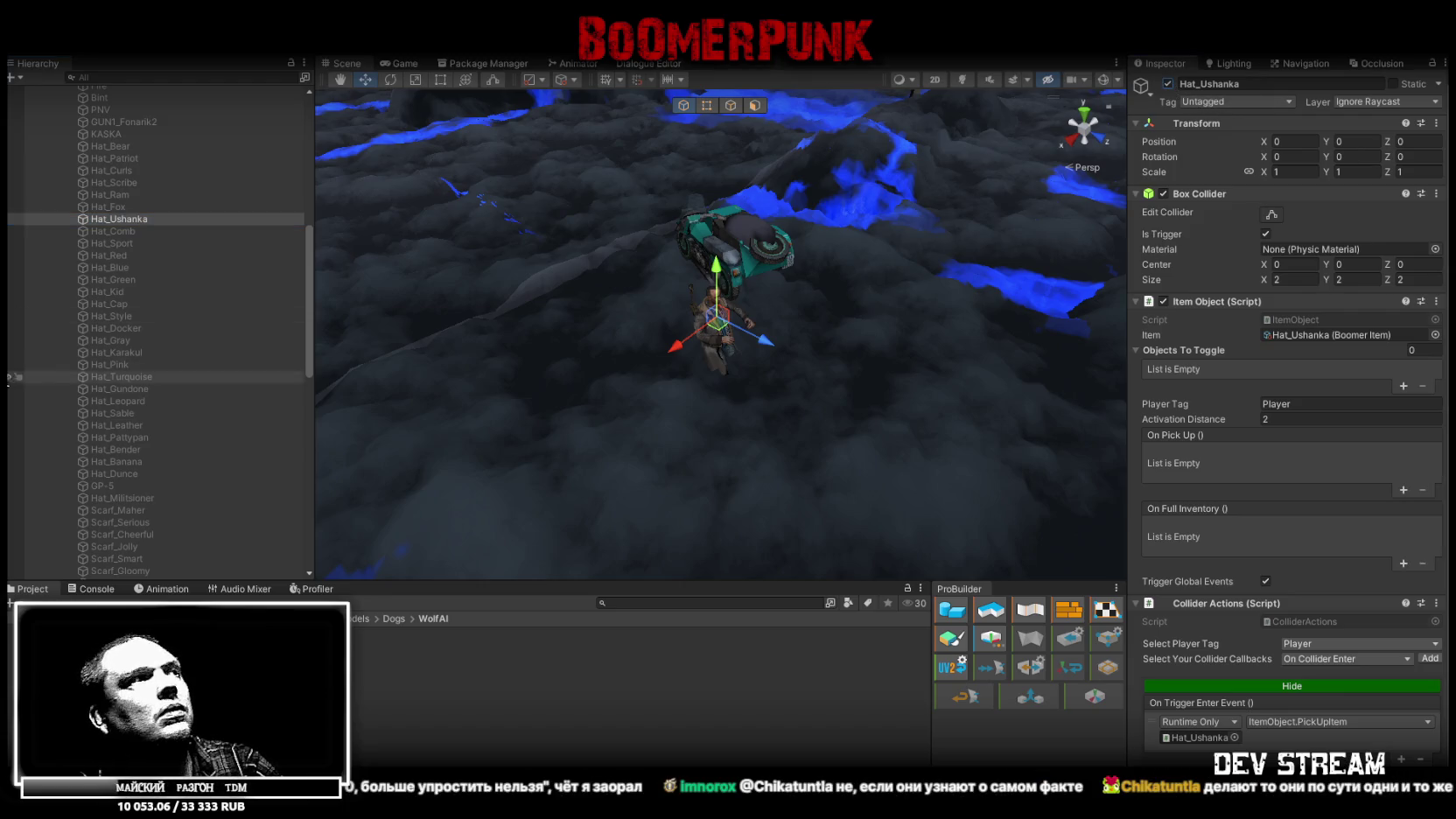
scroll(157, 391, down, 7)
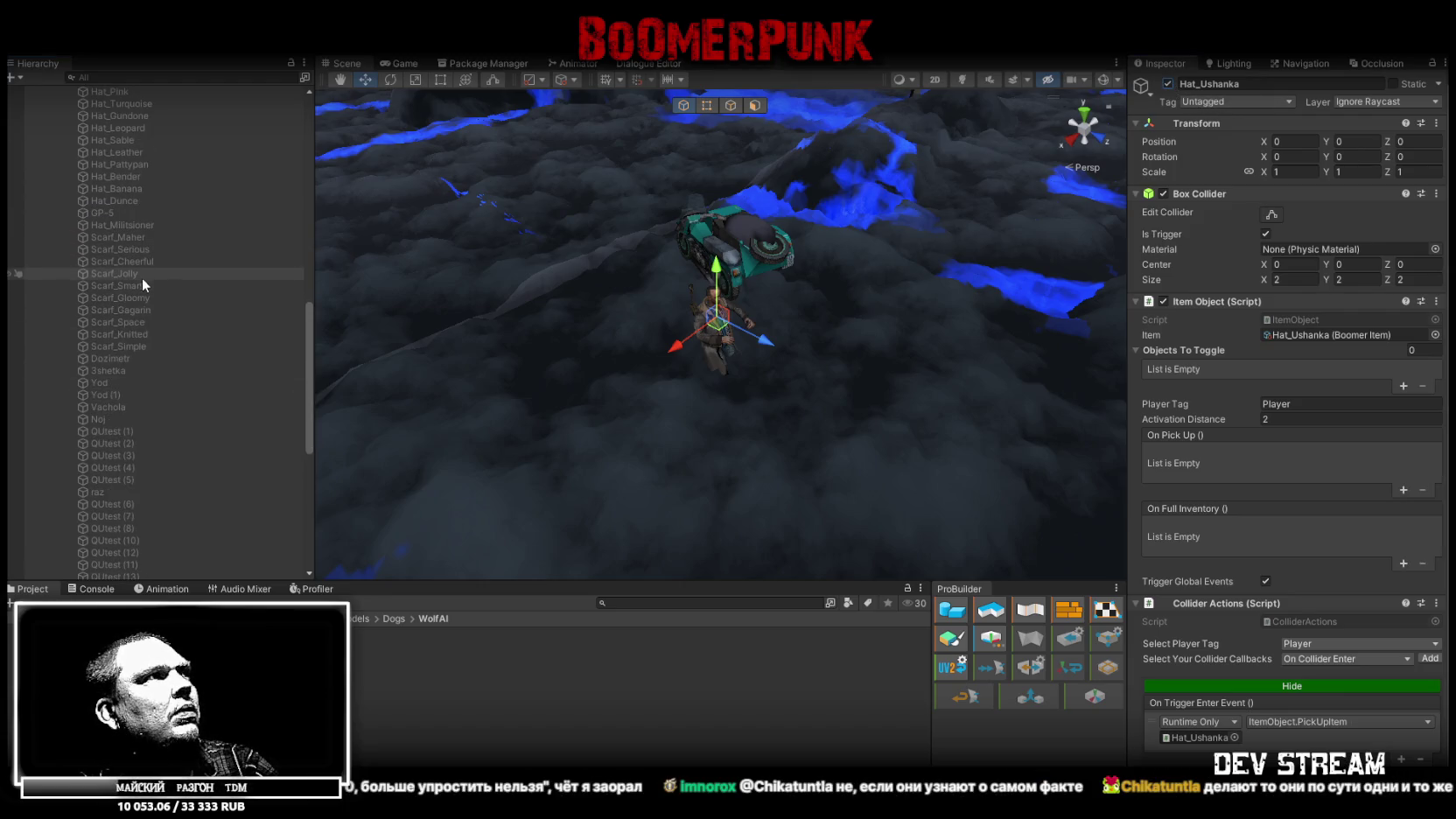
click(152, 285)
click(1167, 83)
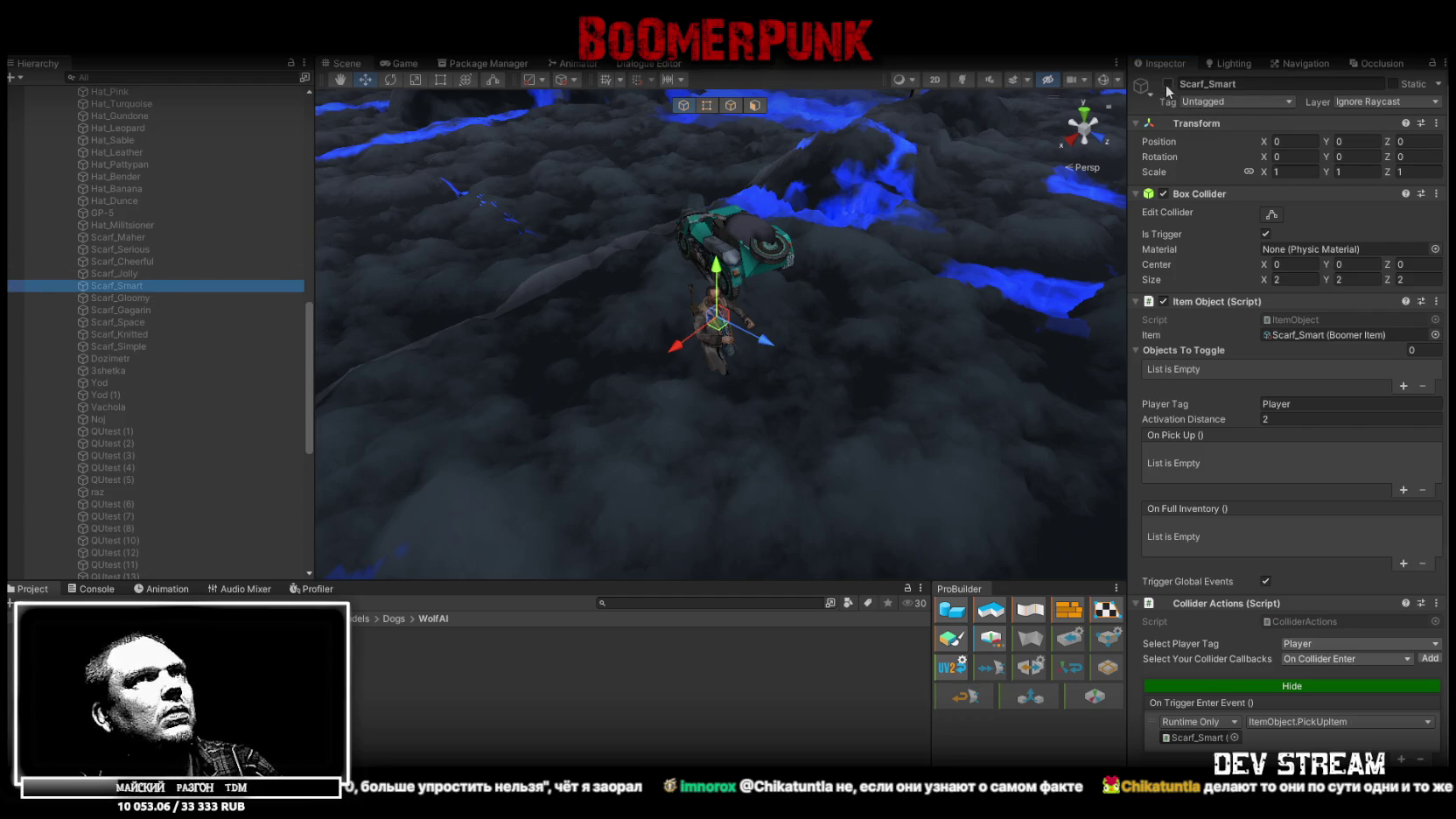
- Activate the Compas item object
scroll(204, 386, down, 3)
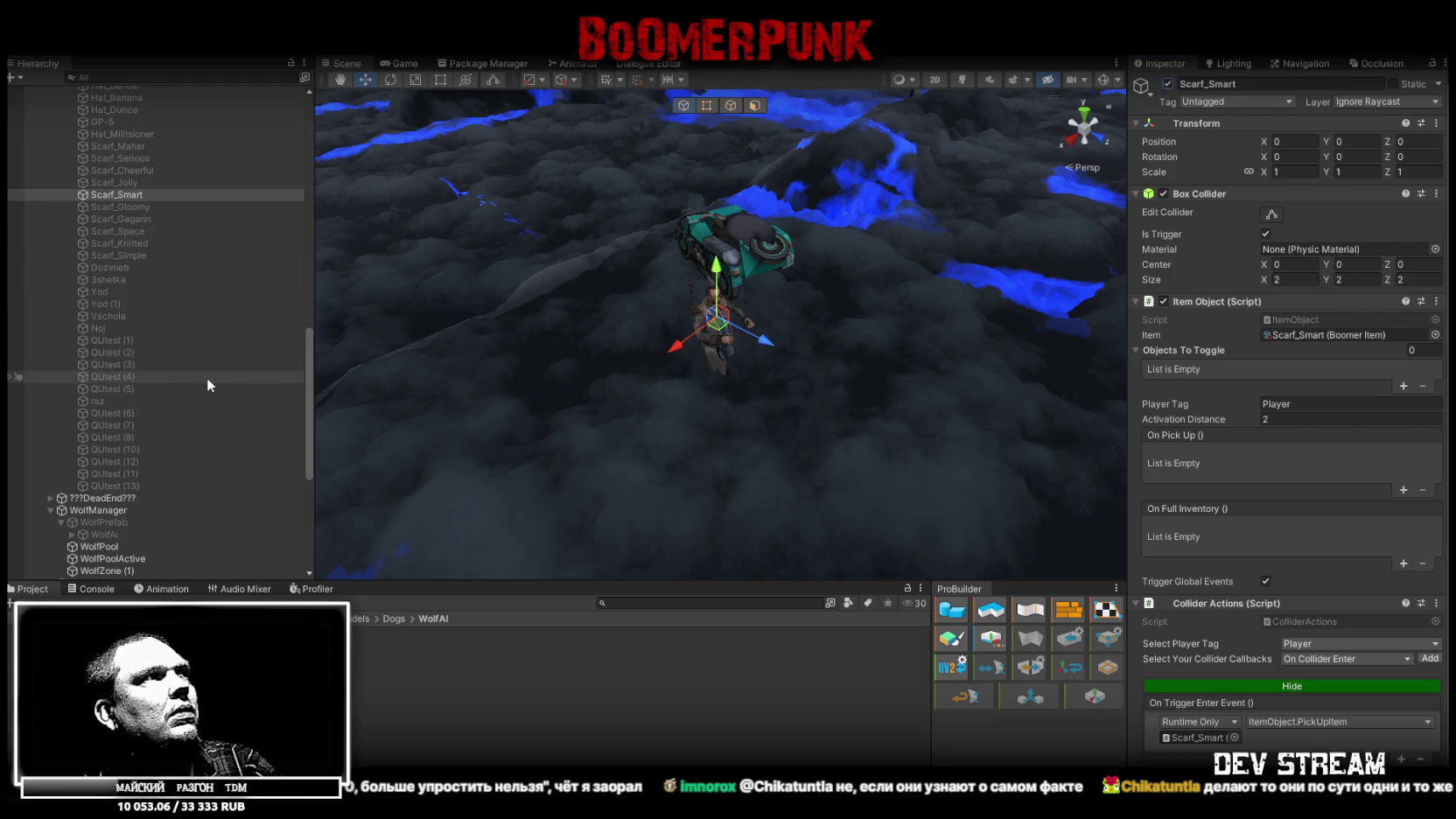
scroll(150, 373, up, 5)
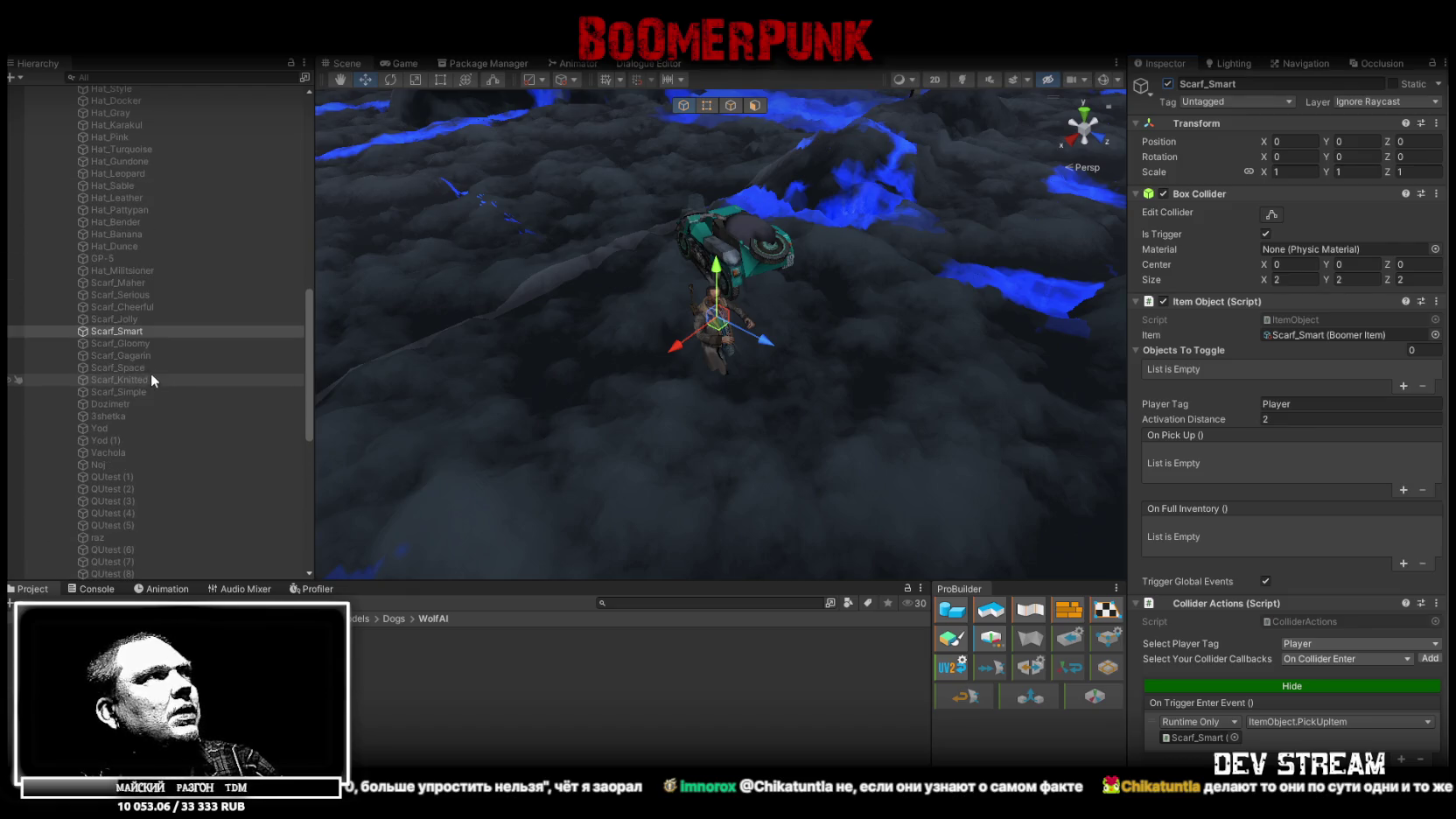
scroll(106, 256, up, 5)
scroll(128, 275, up, 8)
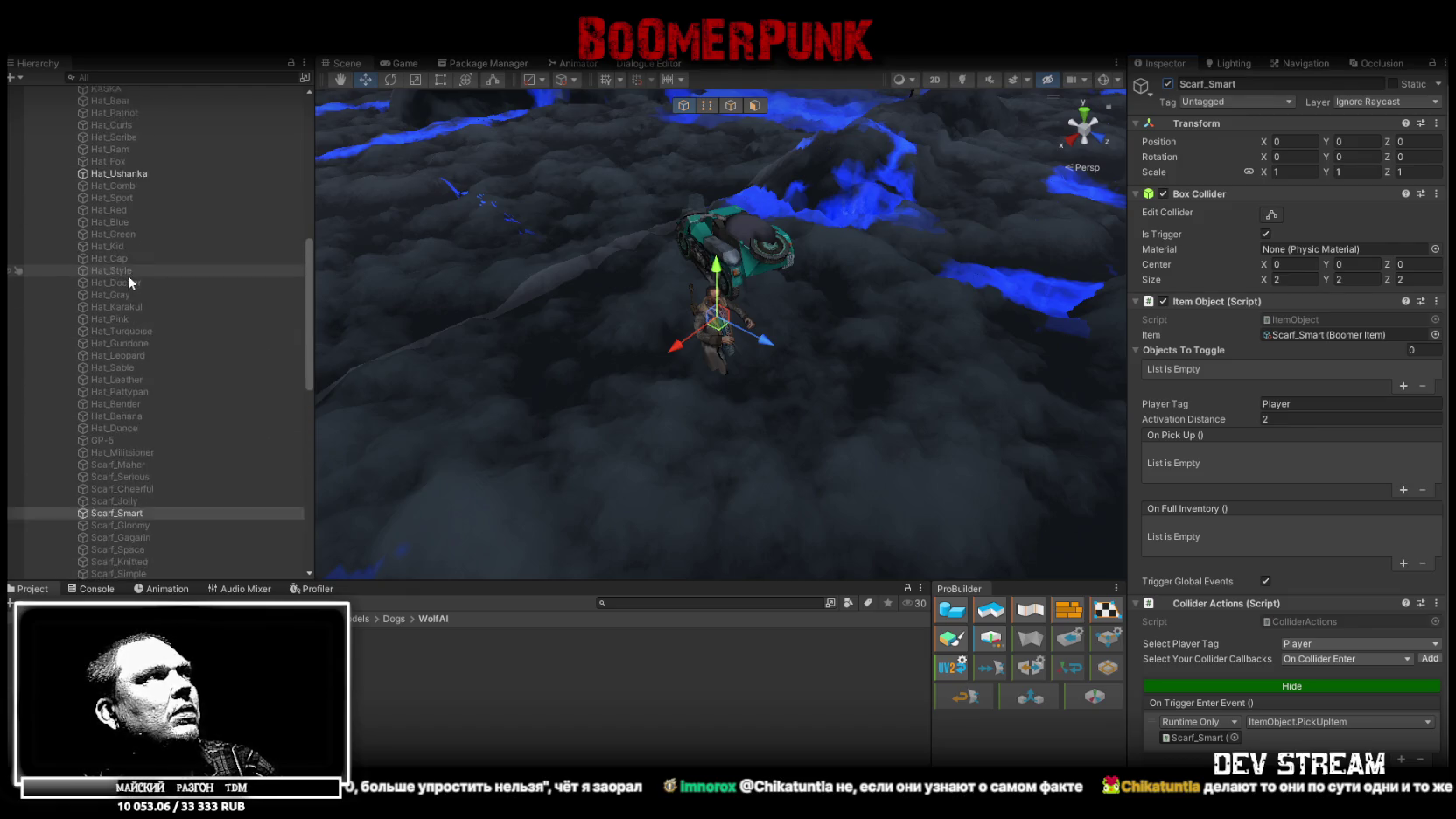
scroll(128, 282, up, 2)
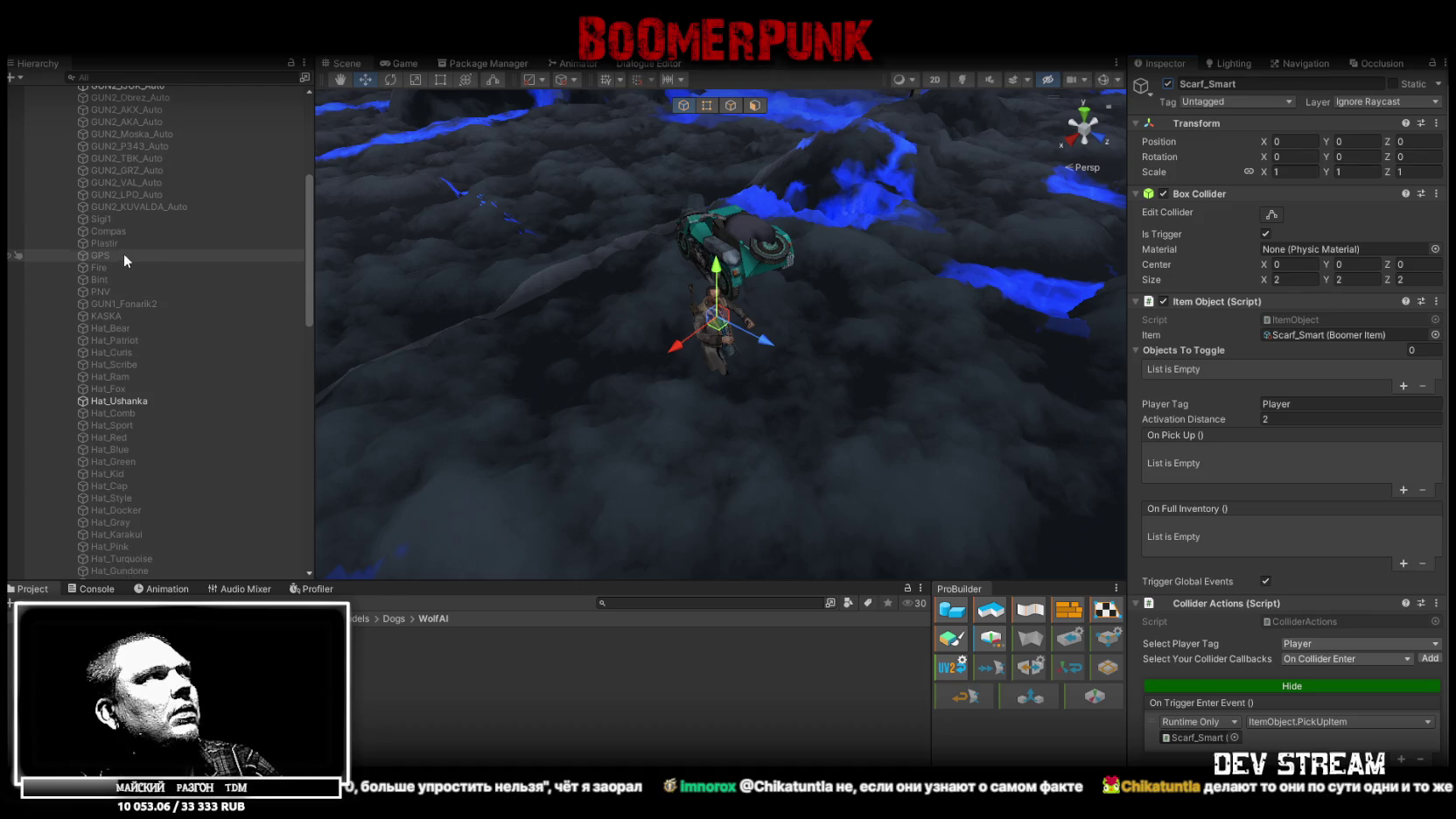
click(110, 219)
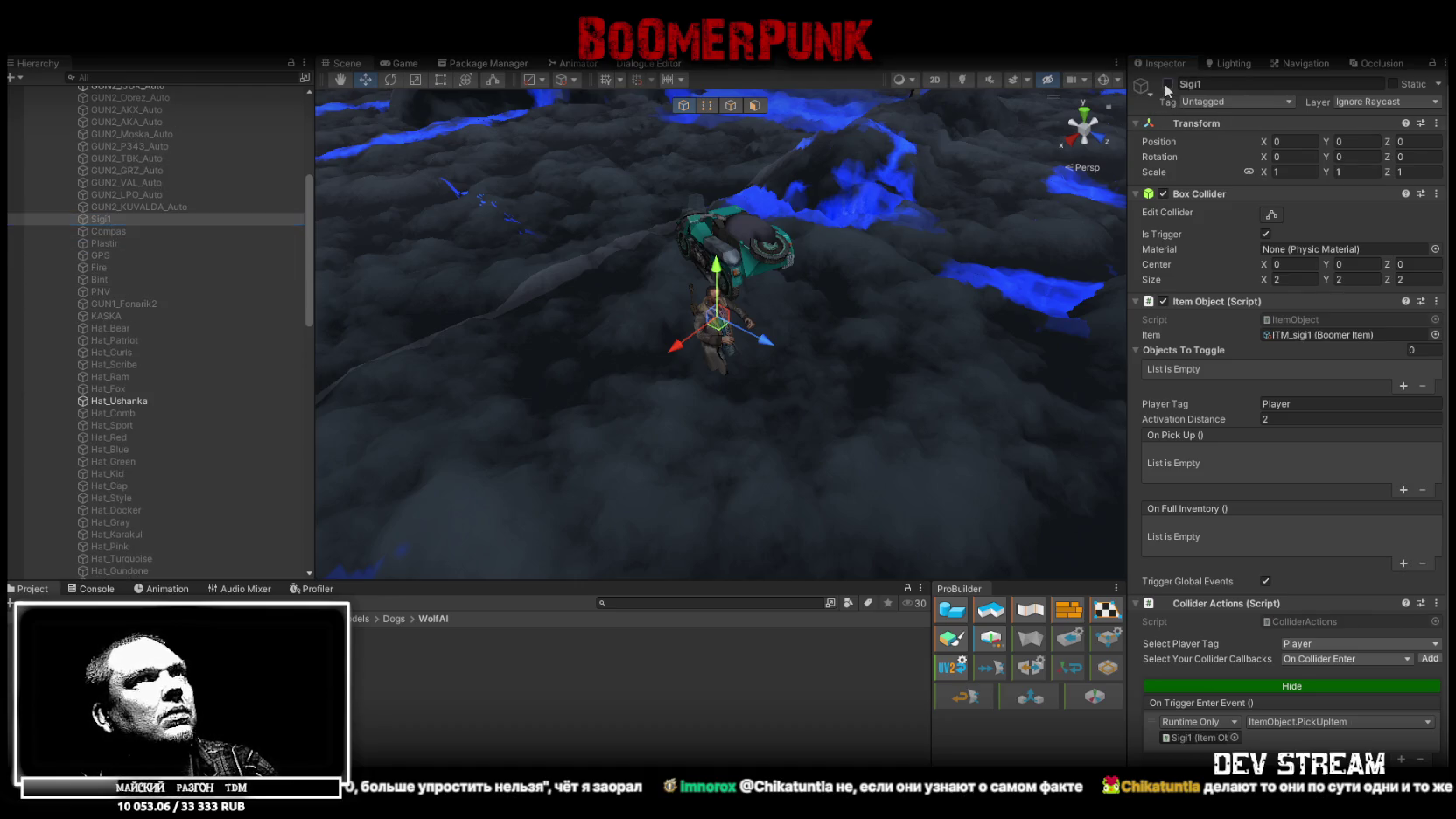
click(109, 231)
click(1168, 83)
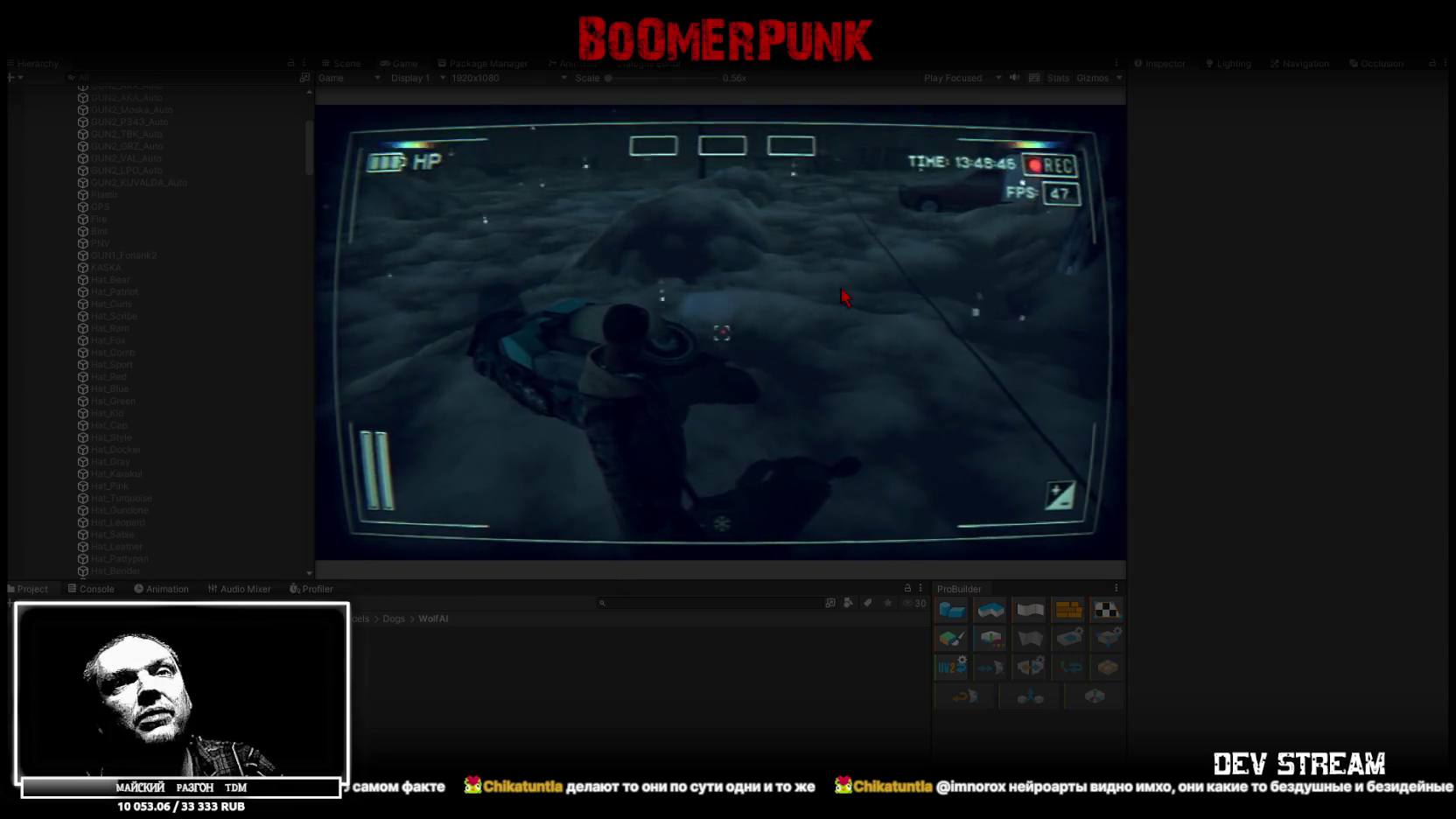
- Equip the gold item, gun, dagger and two other bag items, then maximize the Game view
click(841, 297)
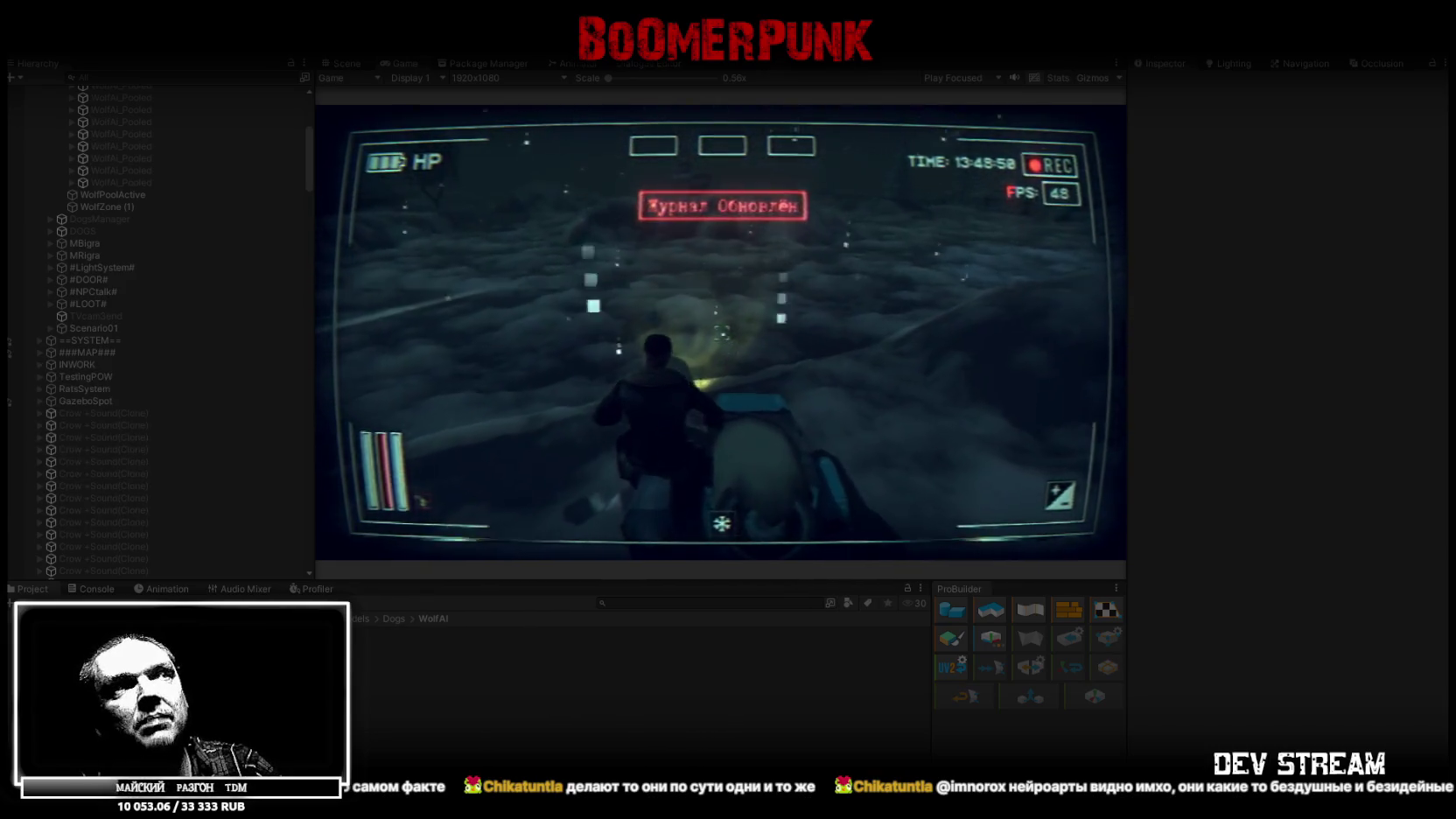
key(Tab)
key(Tab)
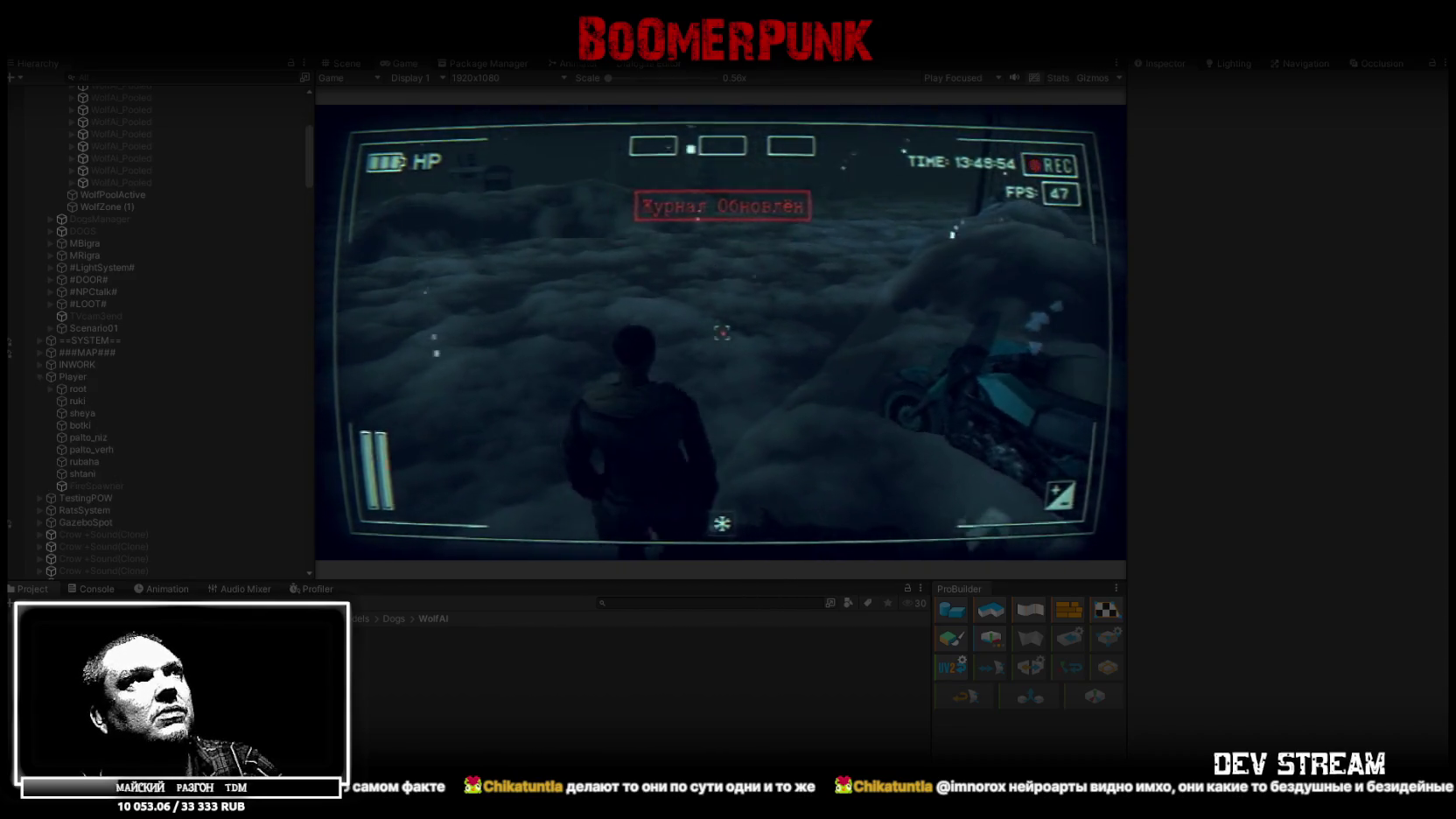
key(Tab)
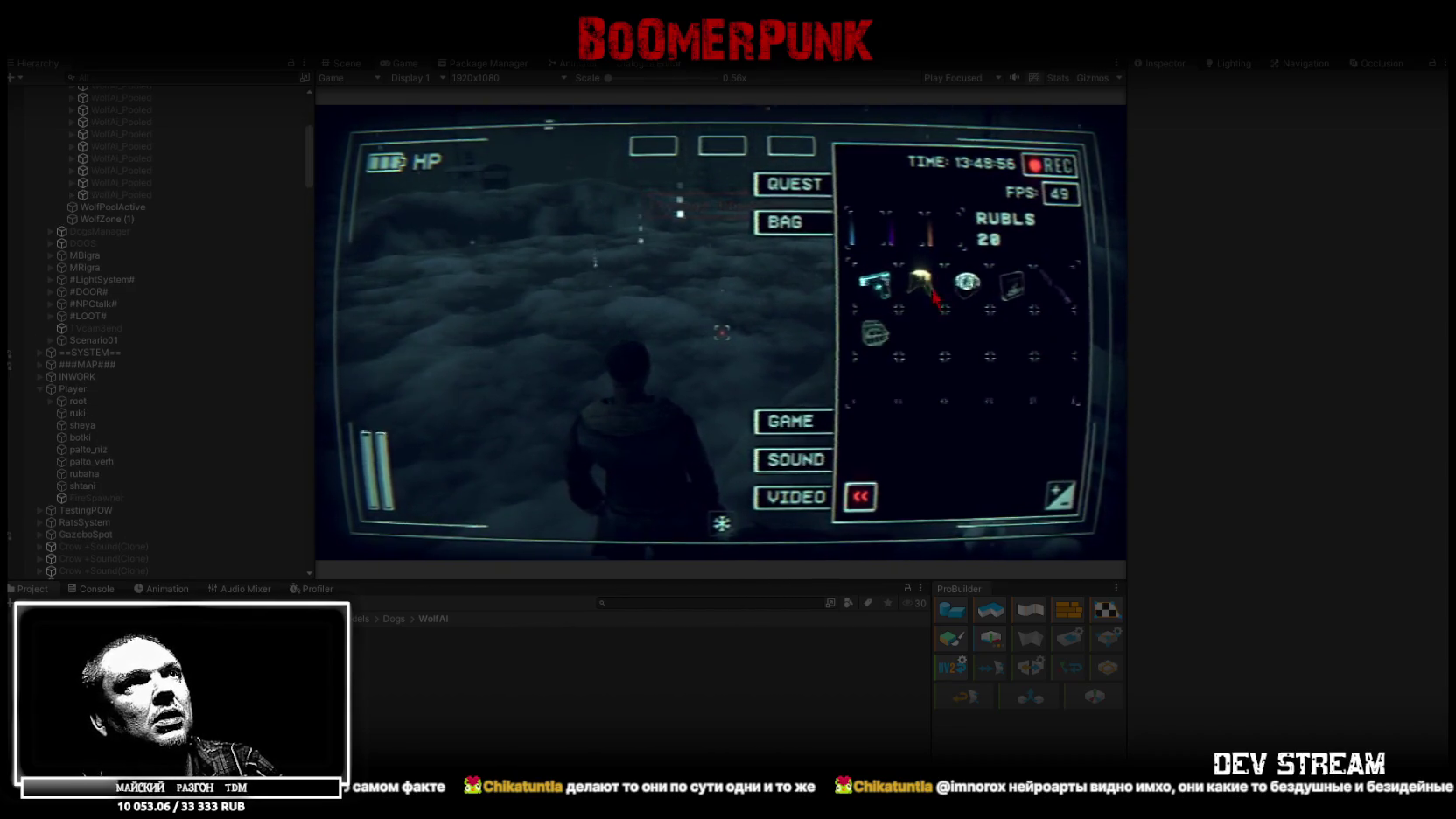
click(942, 254)
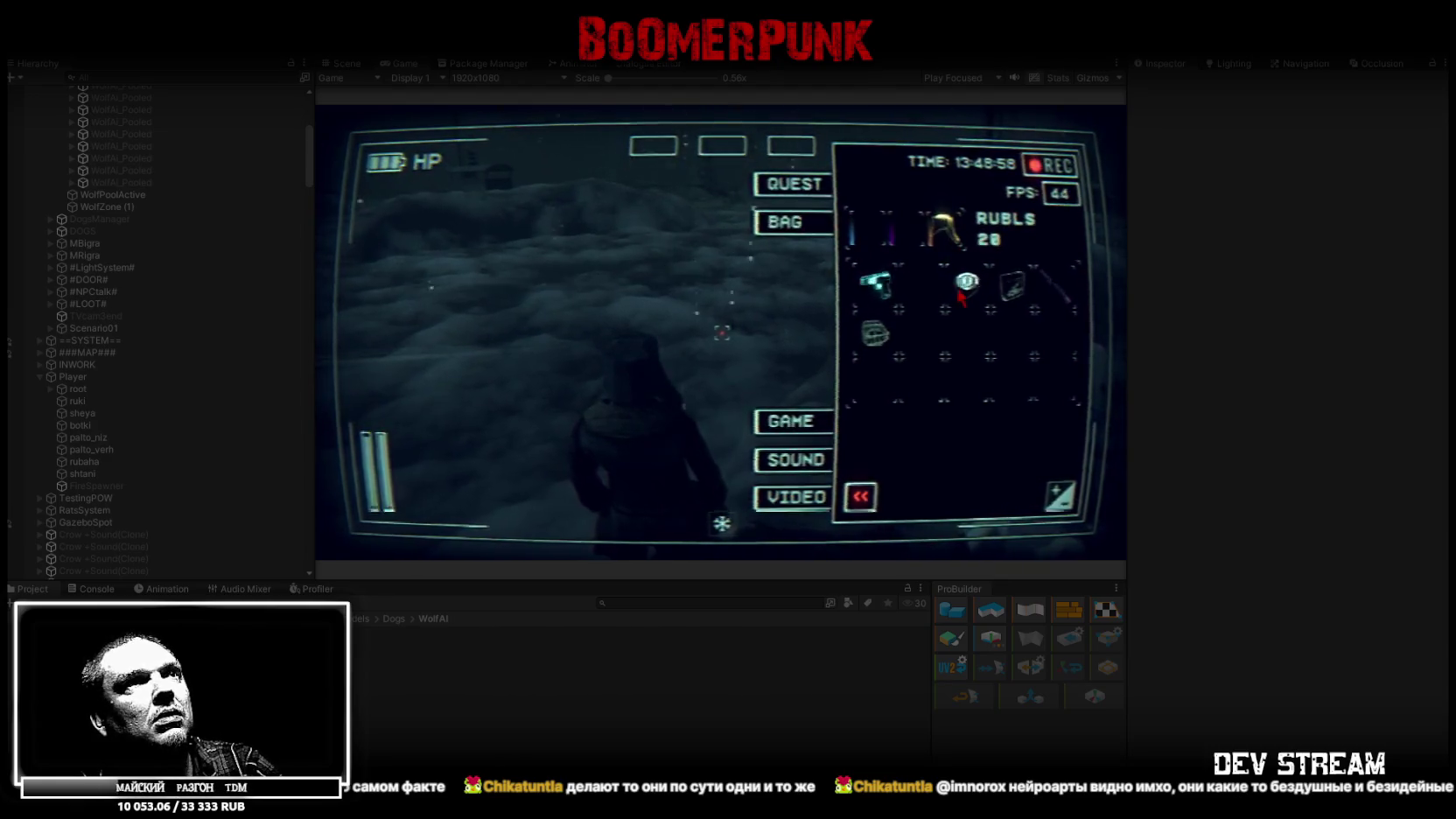
click(875, 332)
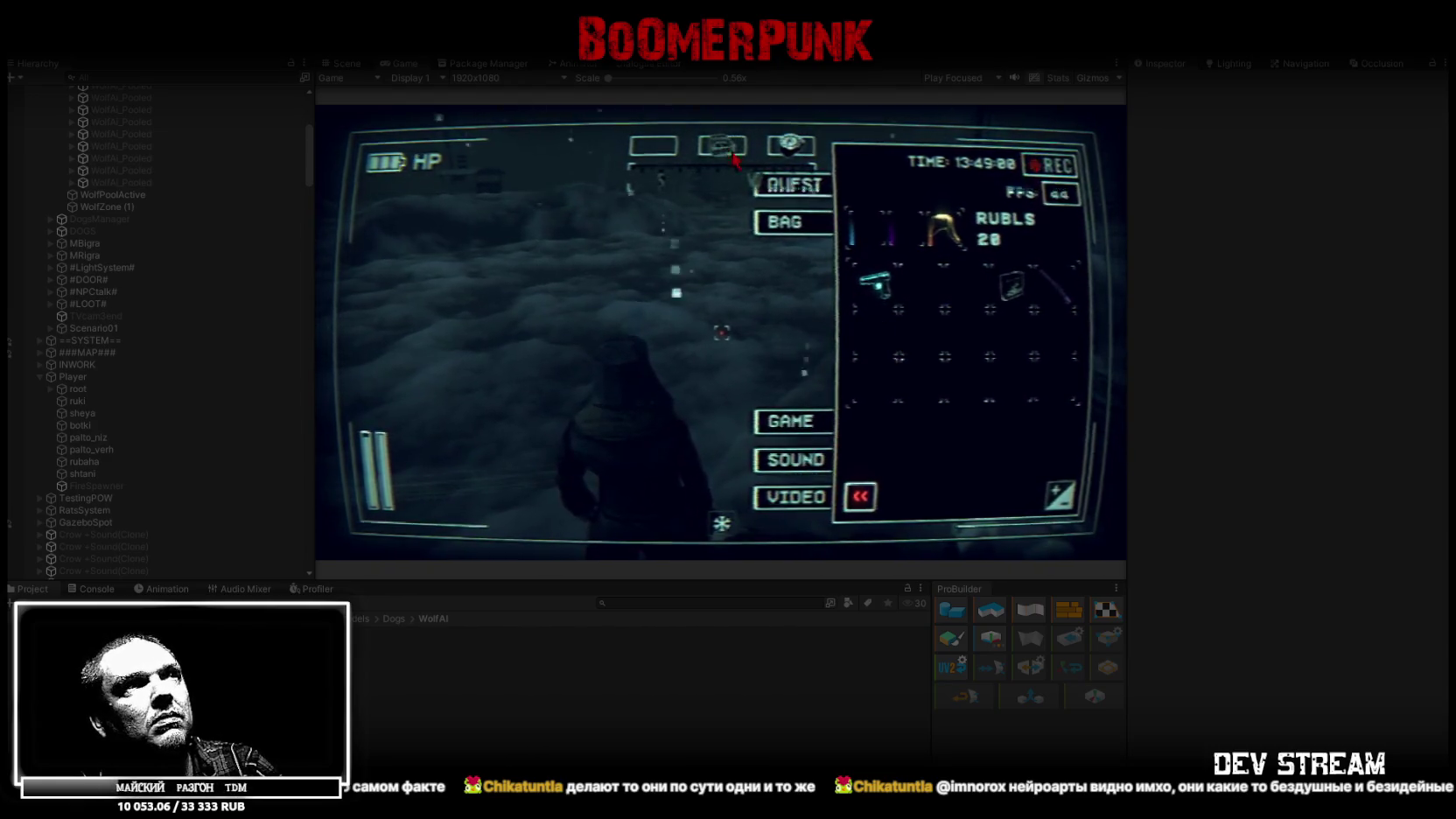
click(875, 285)
click(1050, 287)
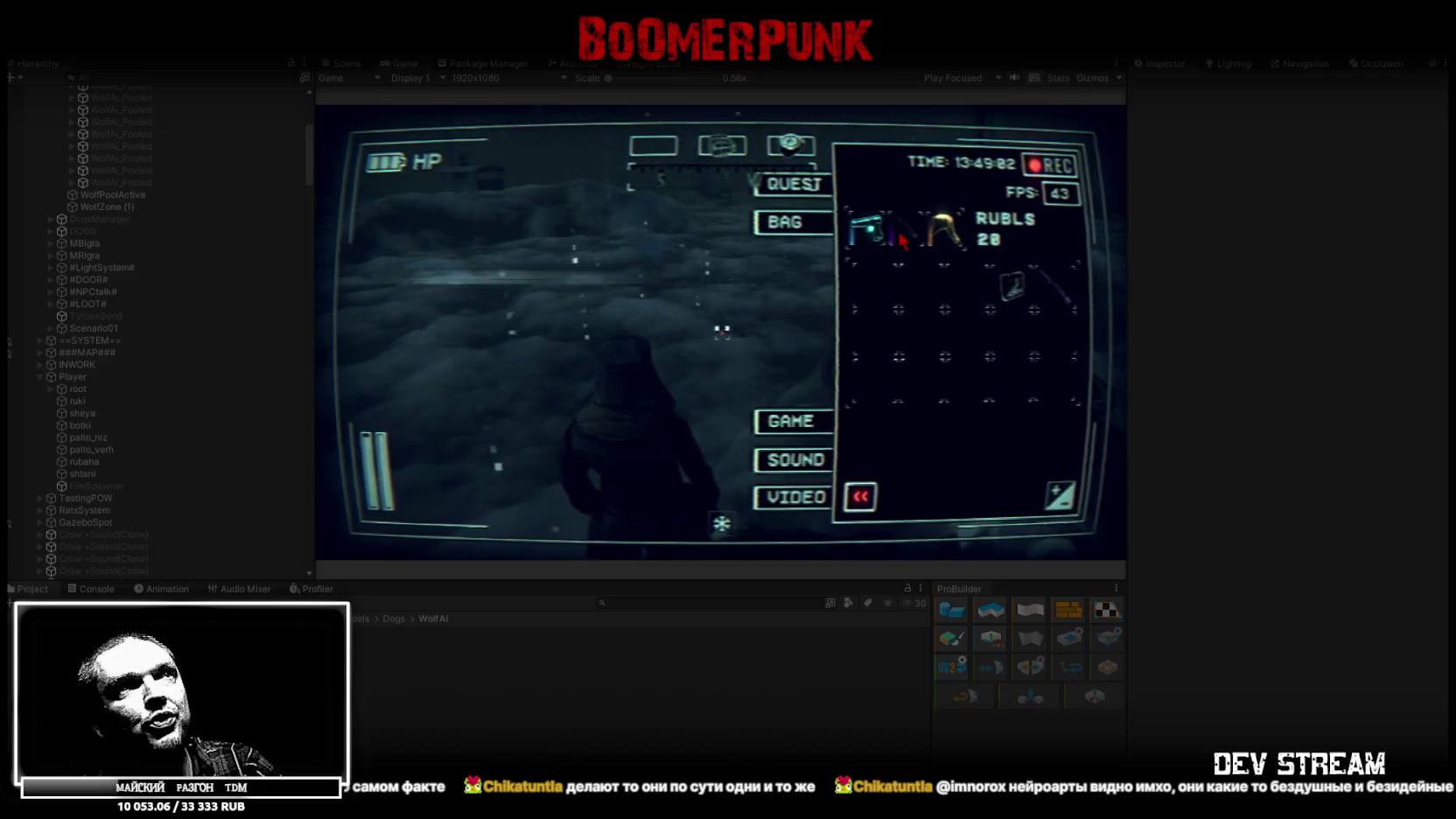
click(1012, 284)
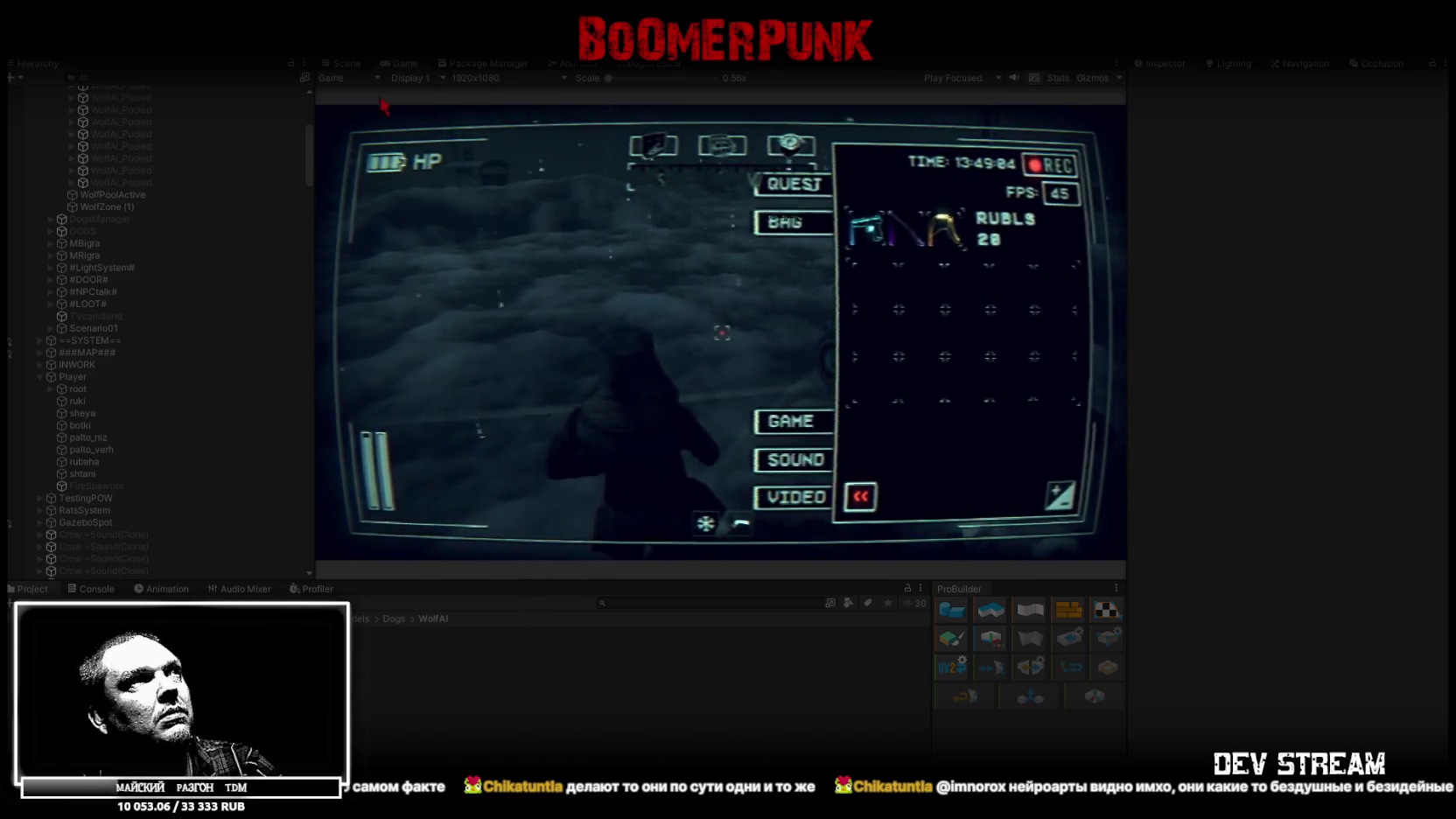
key(Escape)
double_click(398, 65)
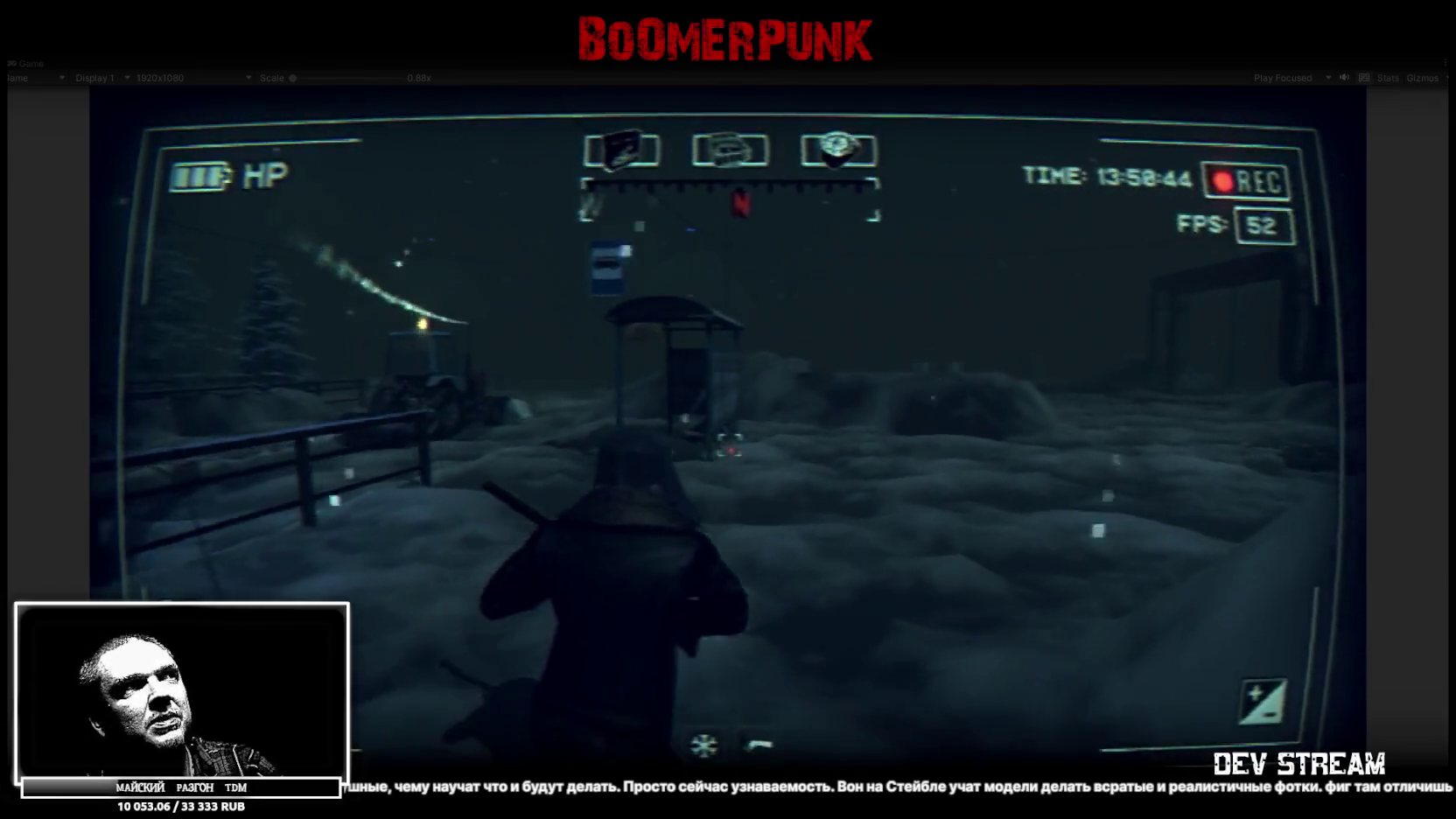
- Walk the player forward with W past the bus stop toward the snowplough tractor
key(w)
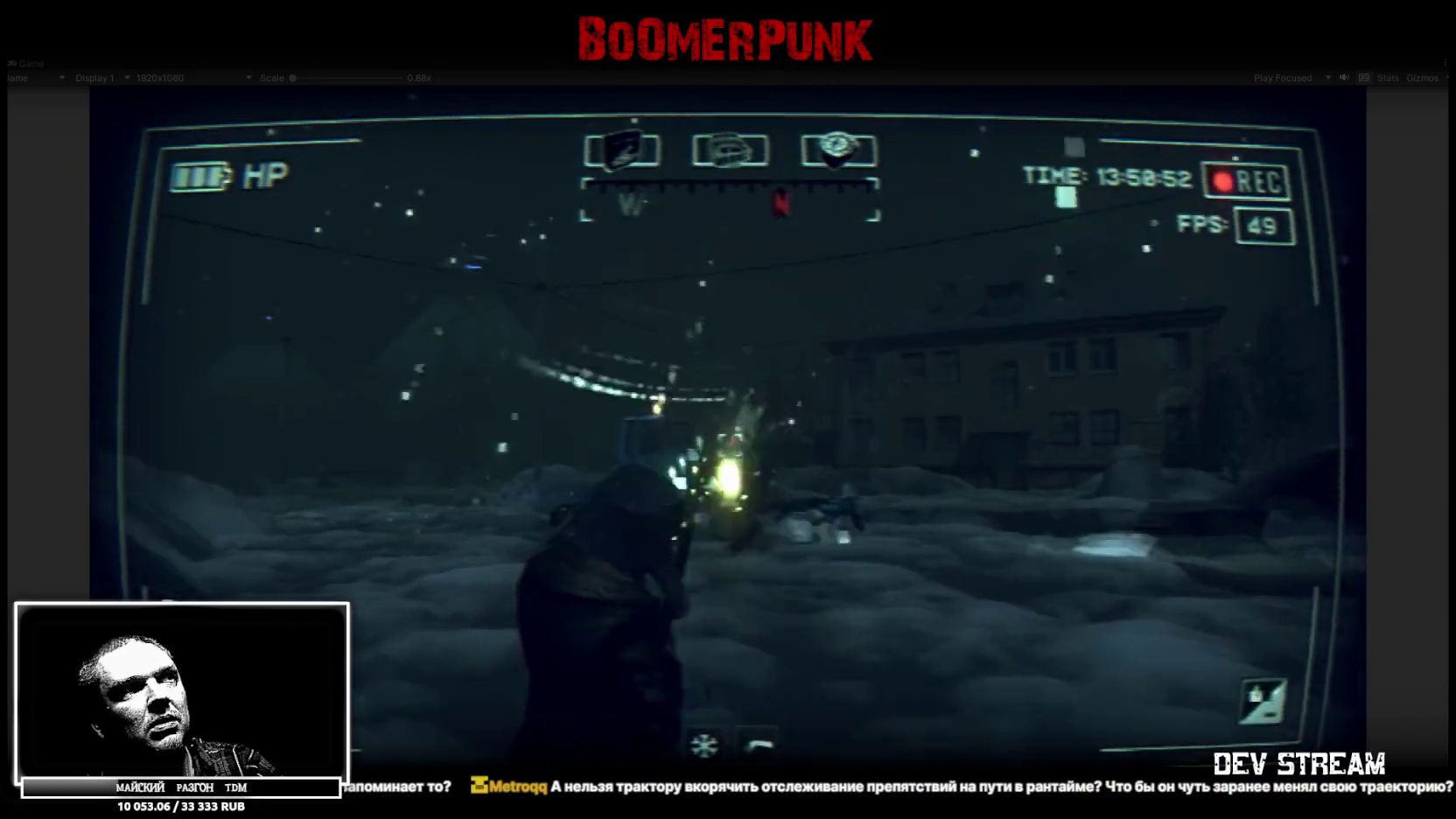
key(w)
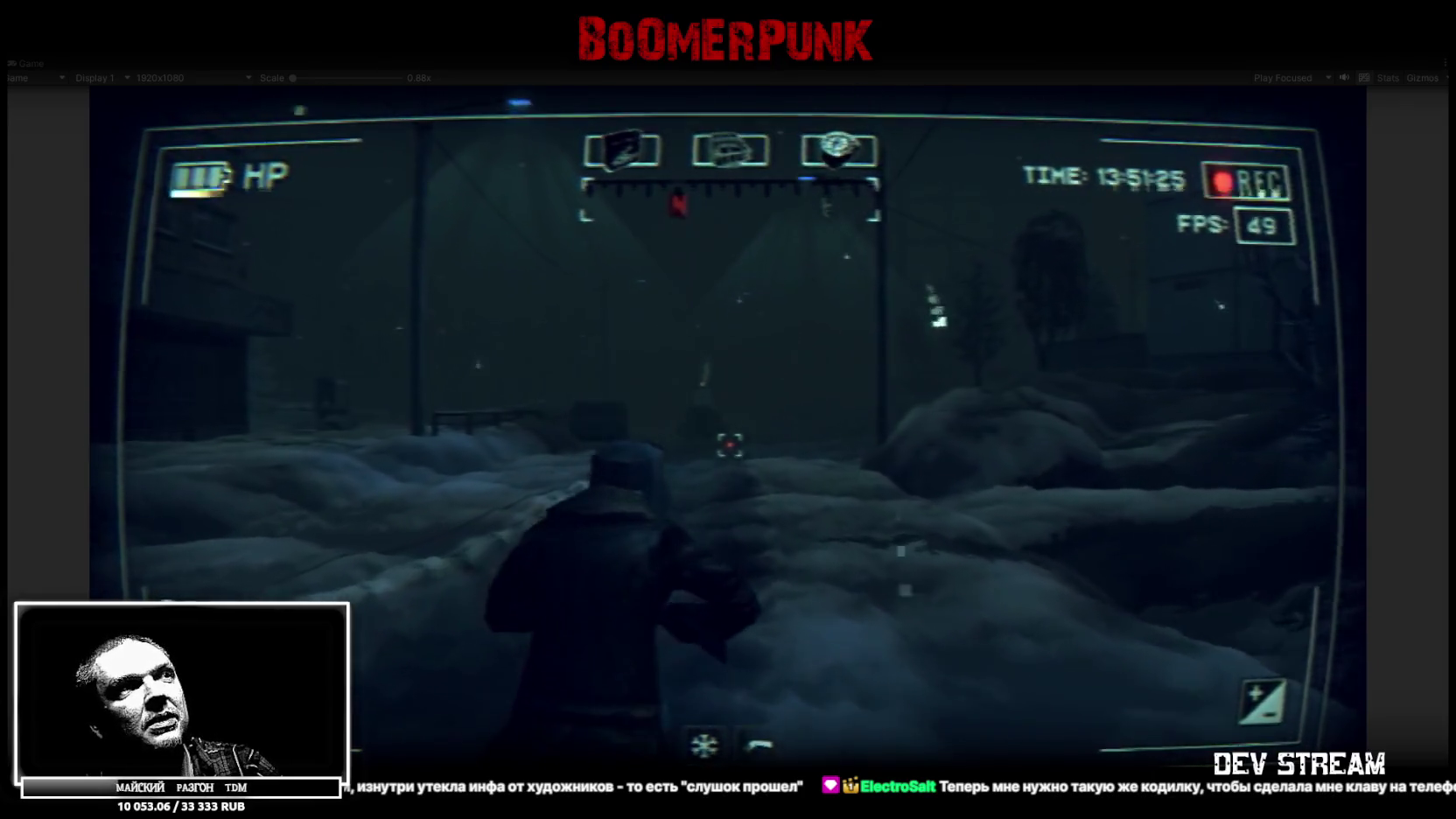
- Walk the character forward toward the fence, then bring the running game back into the normal editor layout
key(w)
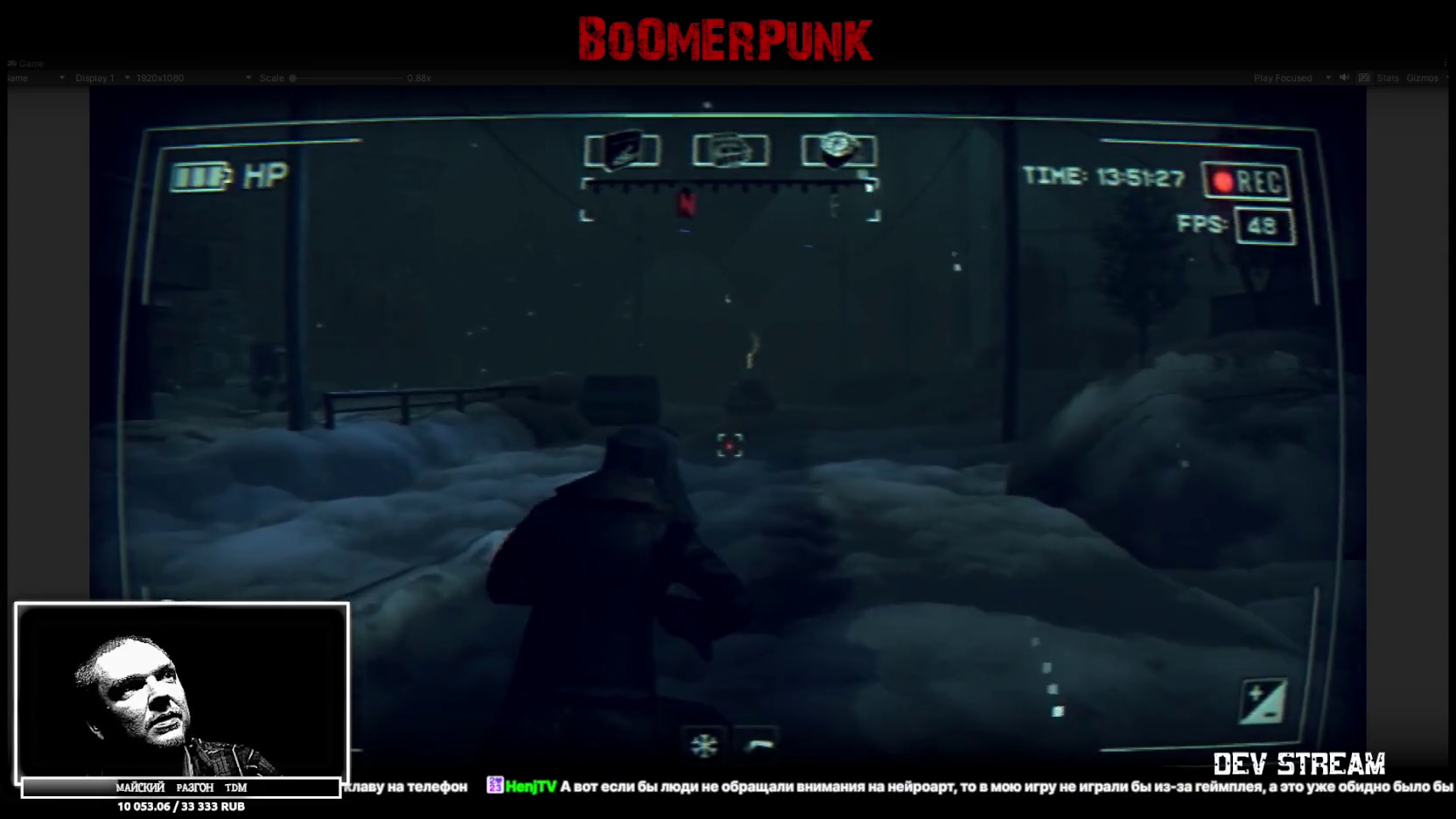
key(w)
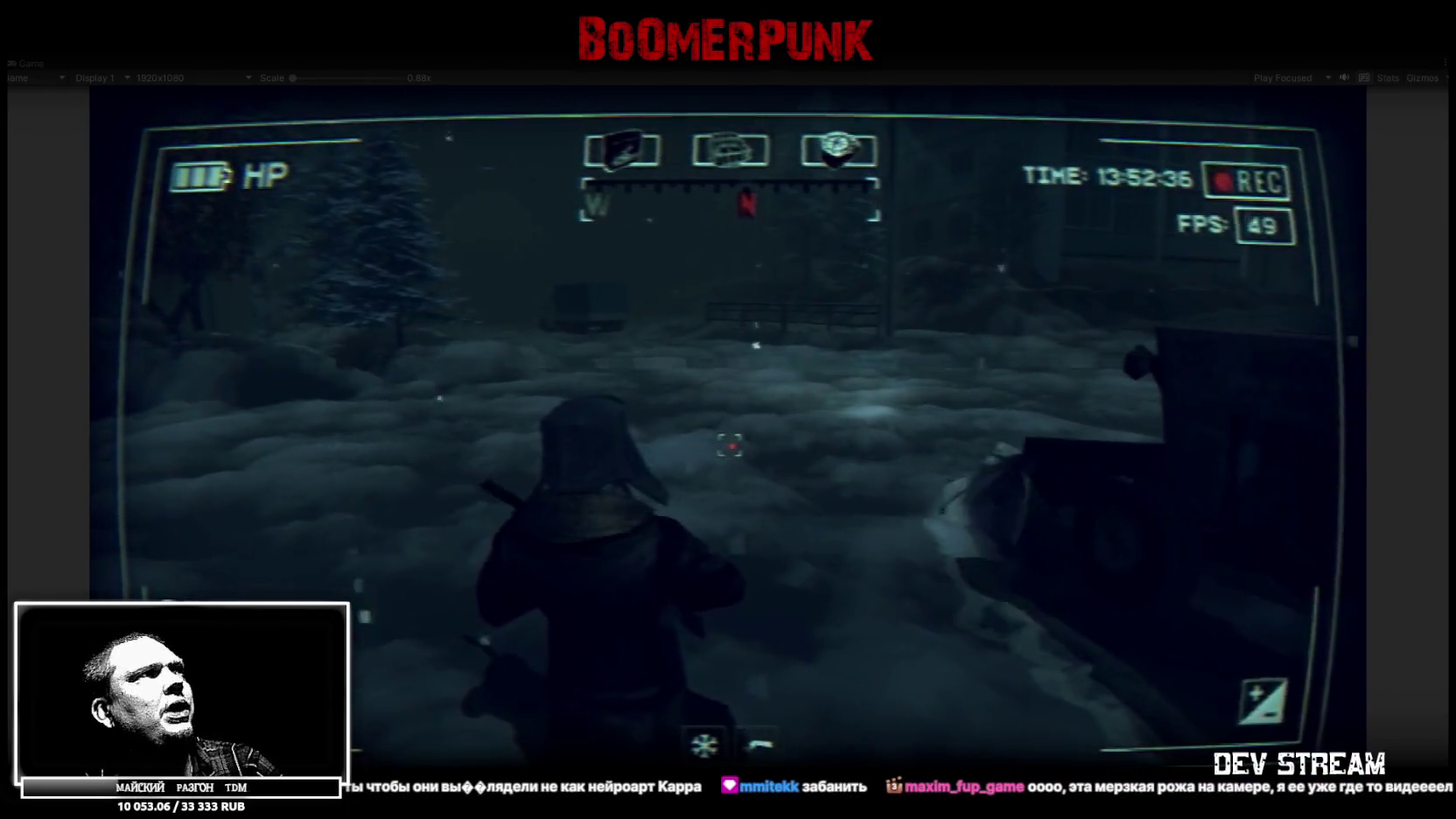
key(shift+space)
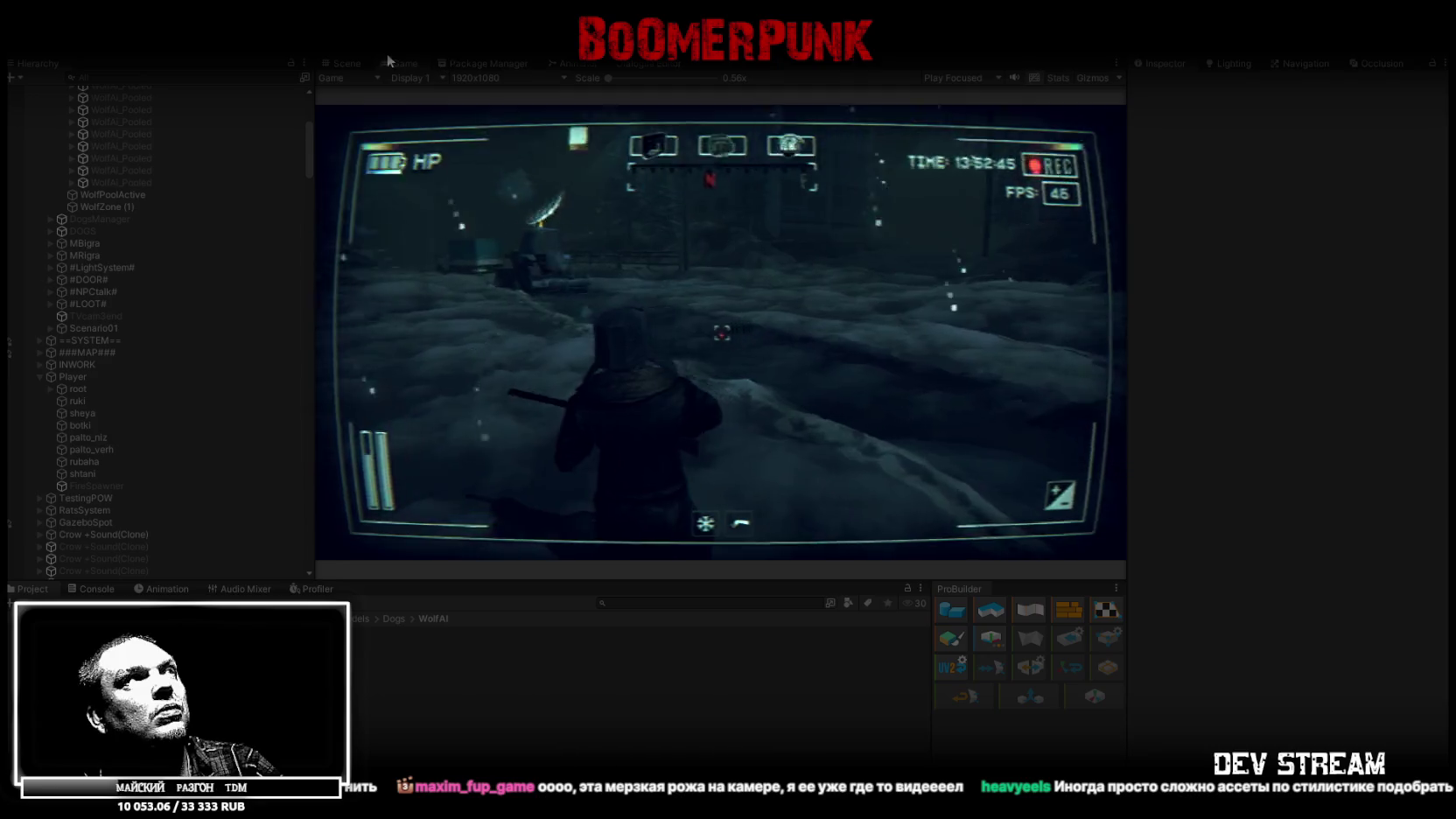
- Switch to the Scene view and collapse WolfManager in the Hierarchy
click(338, 64)
scroll(72, 261, down, 10)
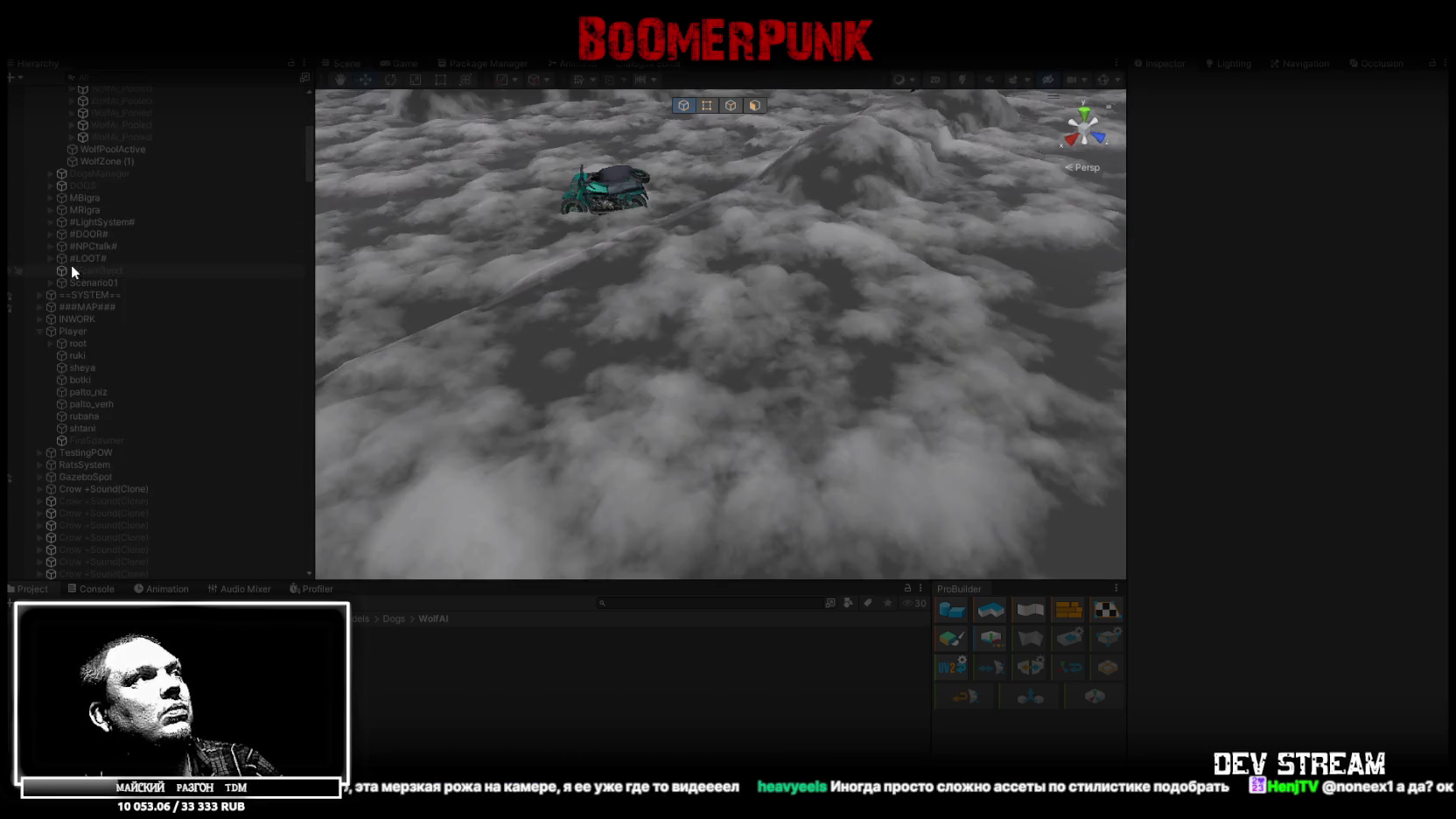
scroll(68, 261, up, 15)
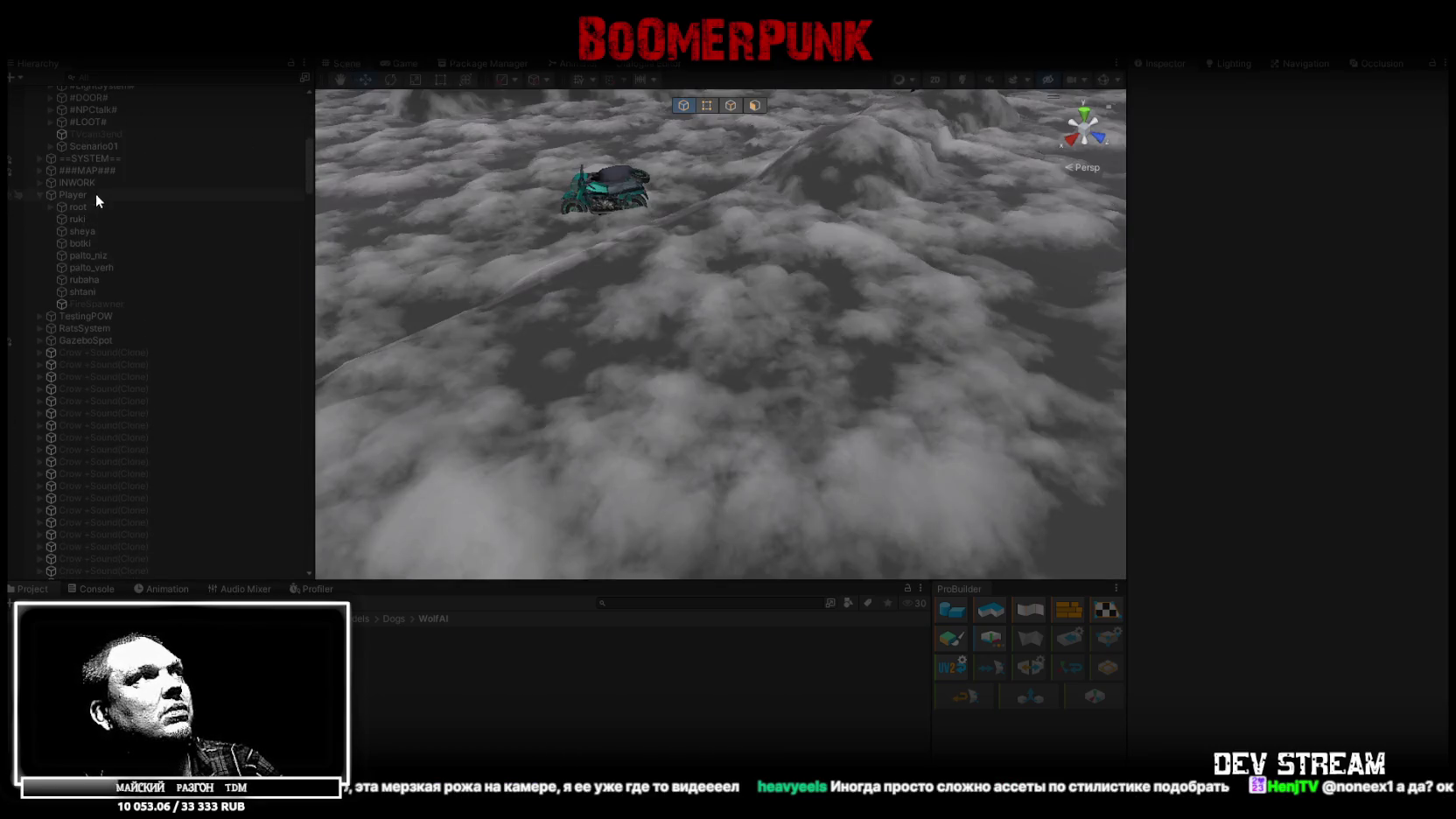
scroll(114, 245, up, 5)
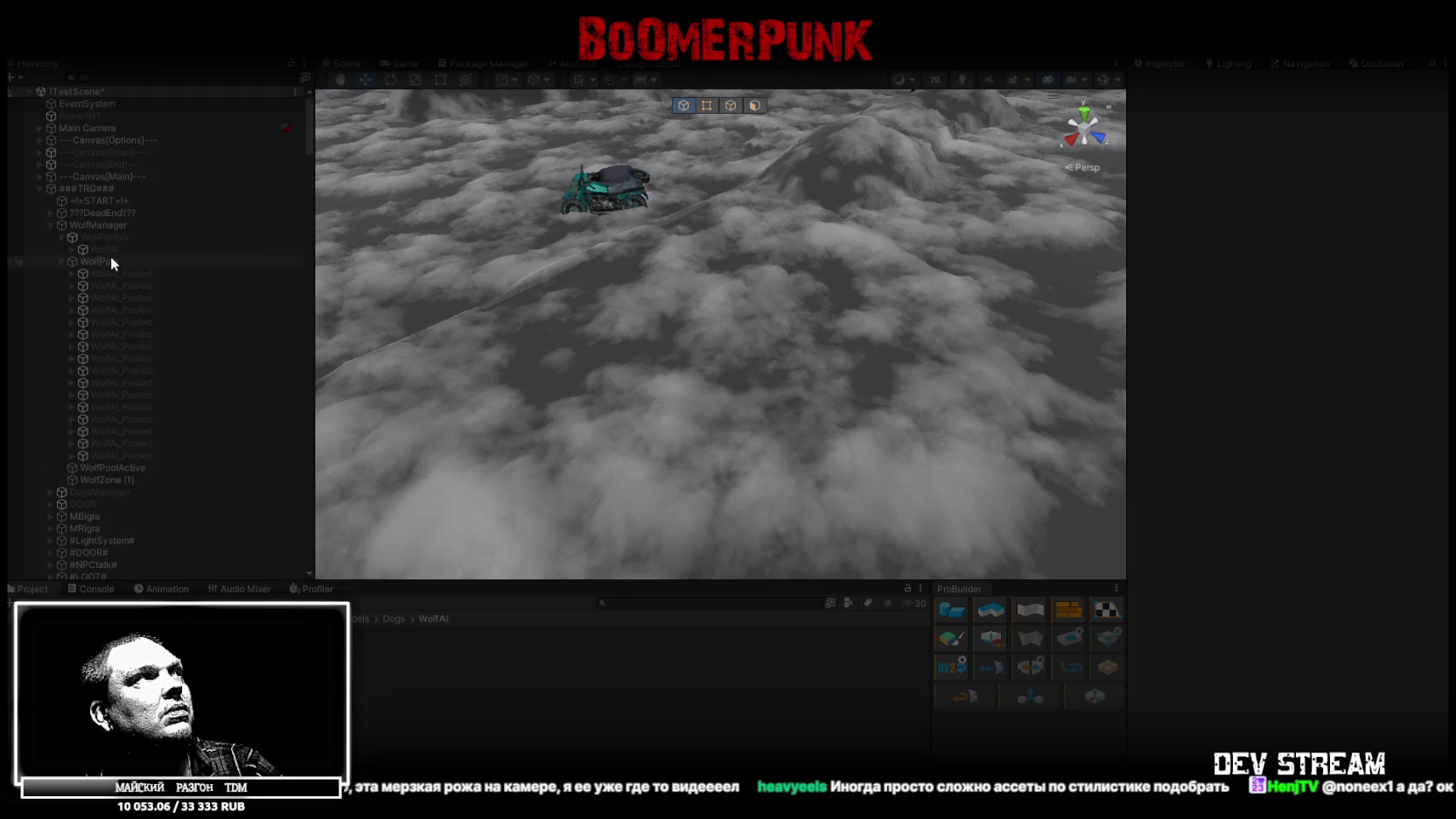
alt+click(37, 187)
click(38, 187)
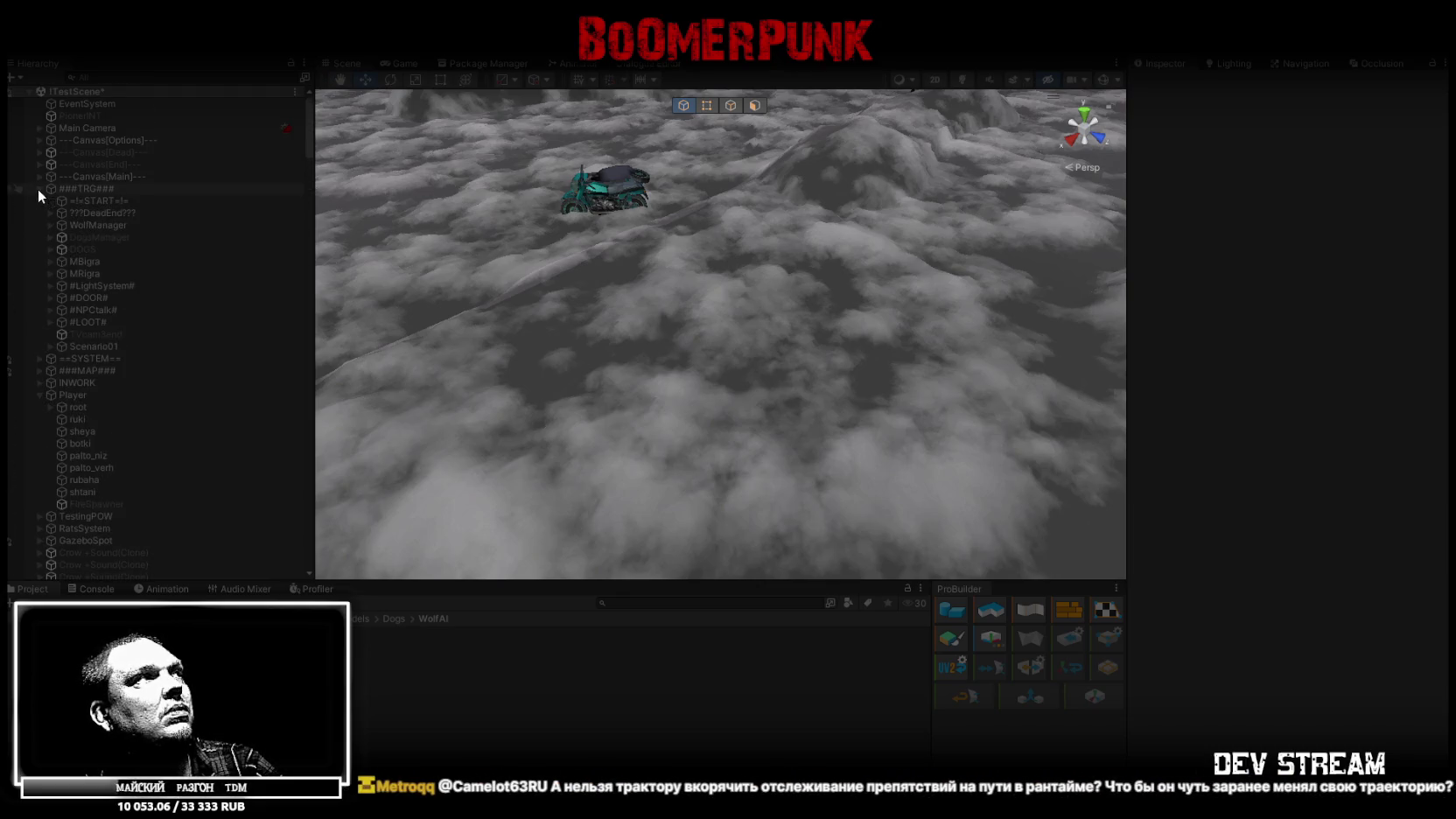
- Expand ==SYSTEM== and TraktorTrafic, then select and frame the Traktor to view its route
click(39, 359)
scroll(79, 372, down, 3)
click(50, 390)
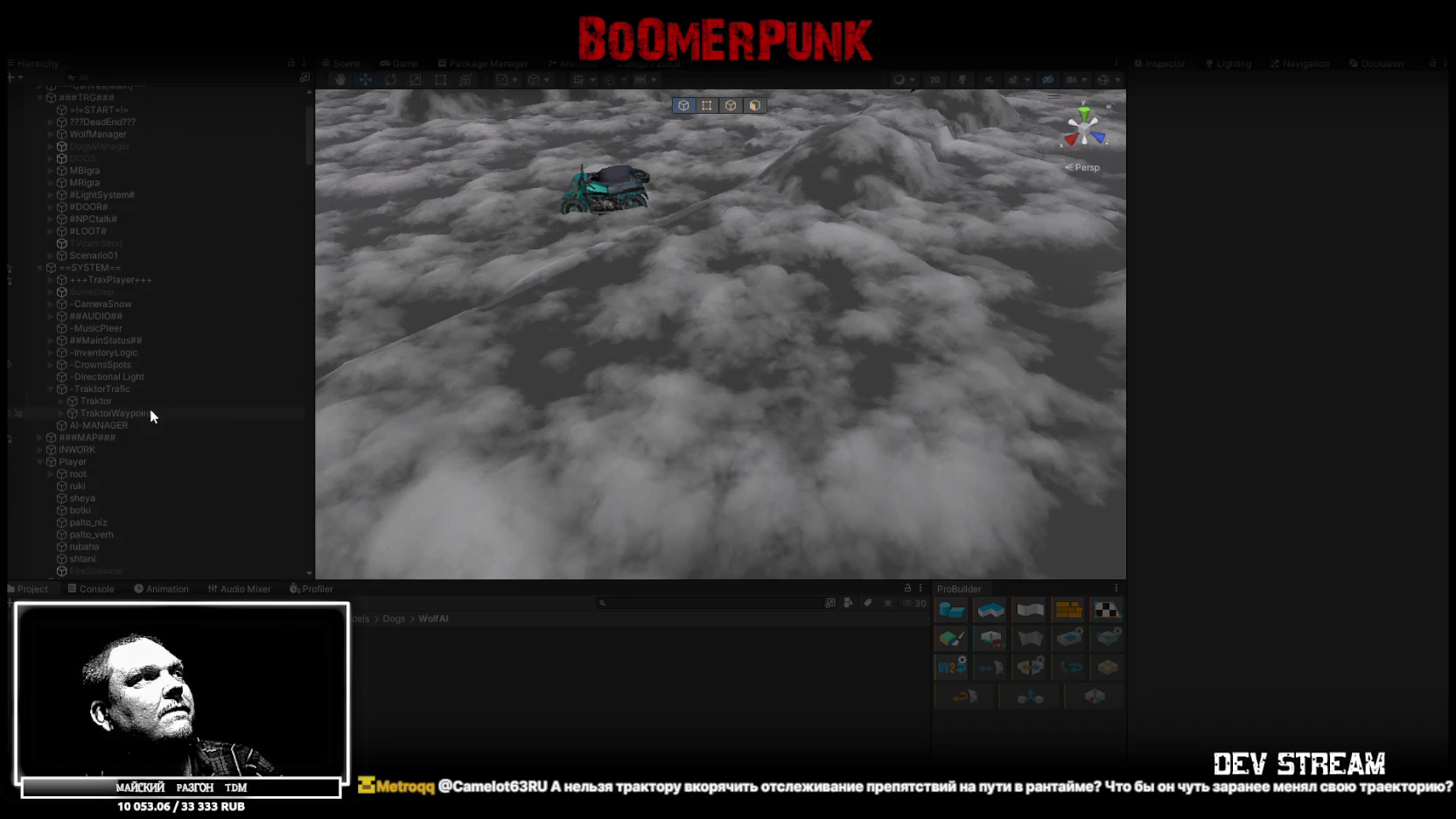
double_click(101, 400)
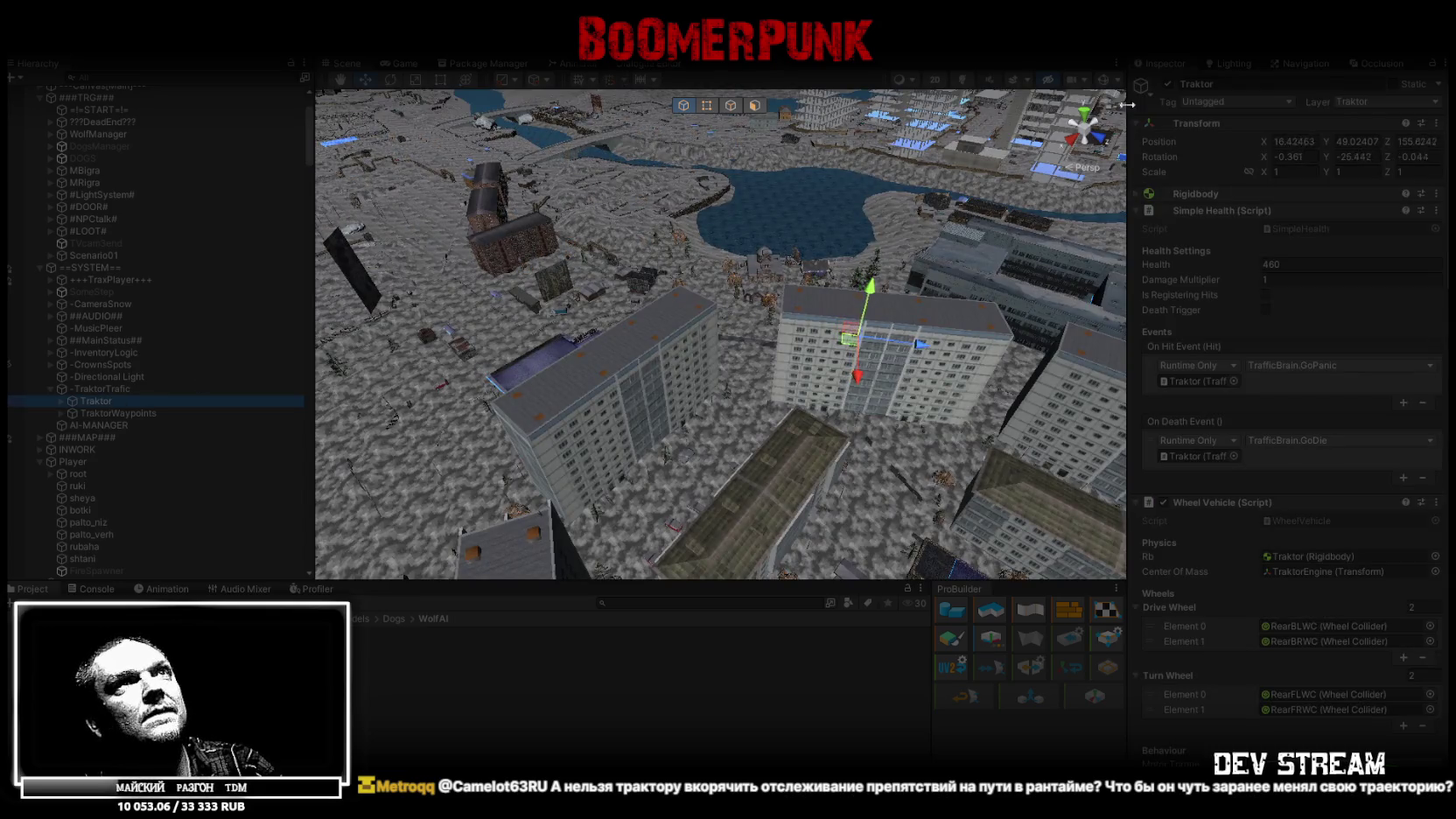
mouse_move(1102, 87)
mouse_down()
mouse_move(820, 360)
mouse_move(611, 350)
mouse_move(777, 302)
mouse_move(712, 334)
mouse_move(765, 293)
mouse_move(692, 338)
mouse_move(676, 270)
mouse_move(509, 262)
mouse_up()
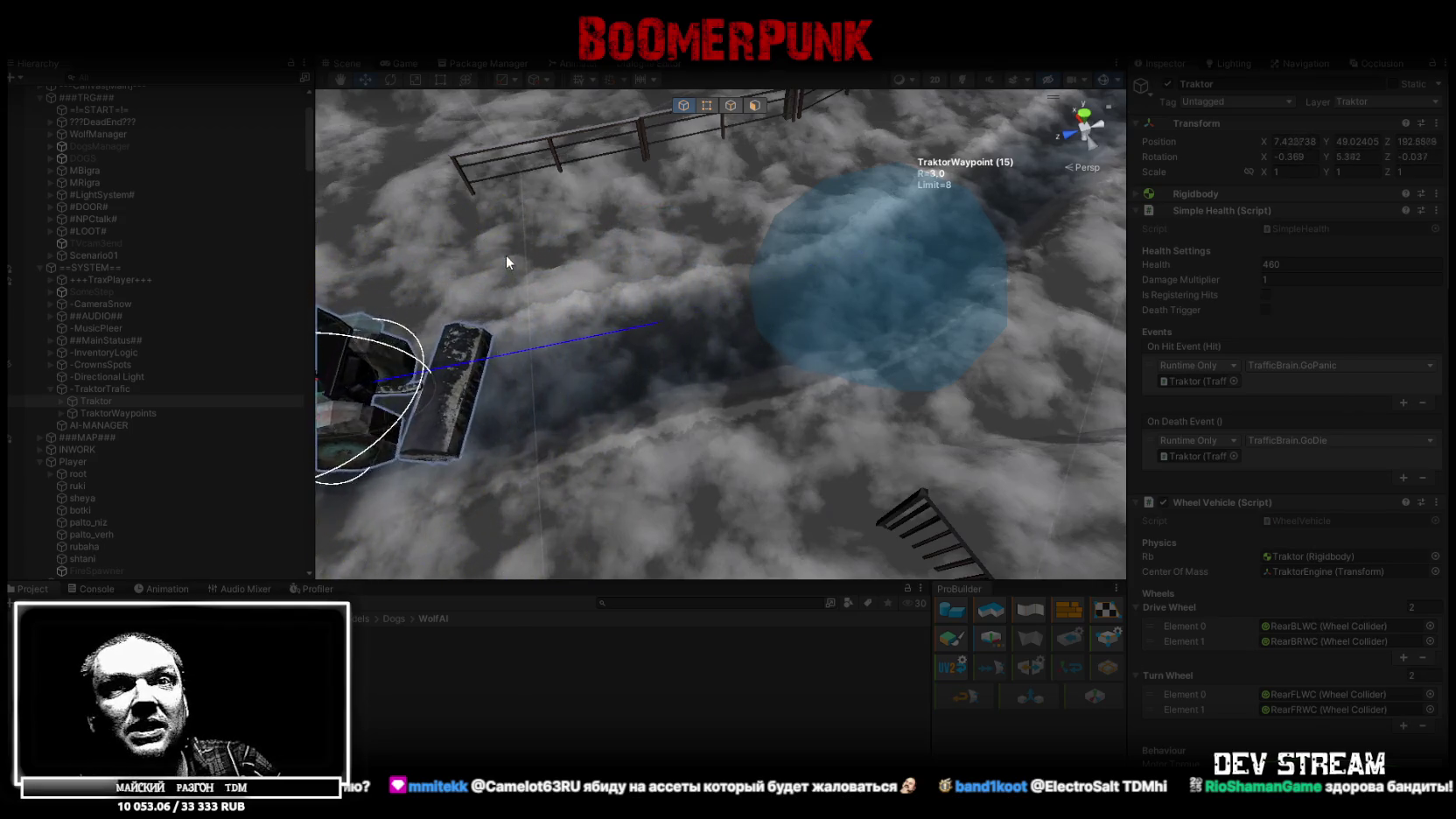
- Frame the Traktor and orbit the Scene view to follow it down the snowy road between waypoints
key(f)
mouse_move(612, 262)
mouse_down()
mouse_move(444, 259)
mouse_move(456, 282)
mouse_up()
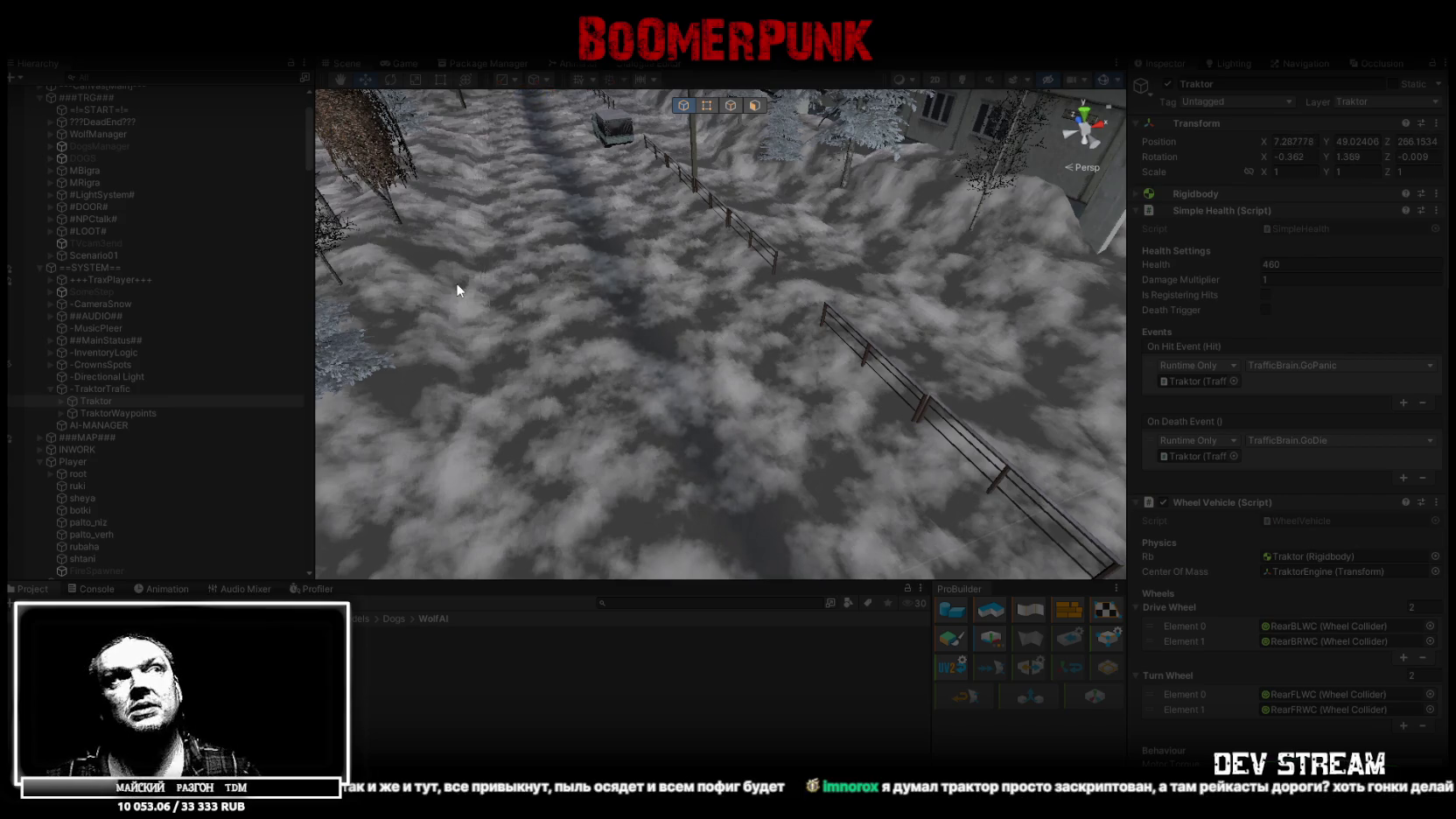
mouse_move(694, 274)
mouse_down()
mouse_move(758, 362)
mouse_move(806, 349)
mouse_up()
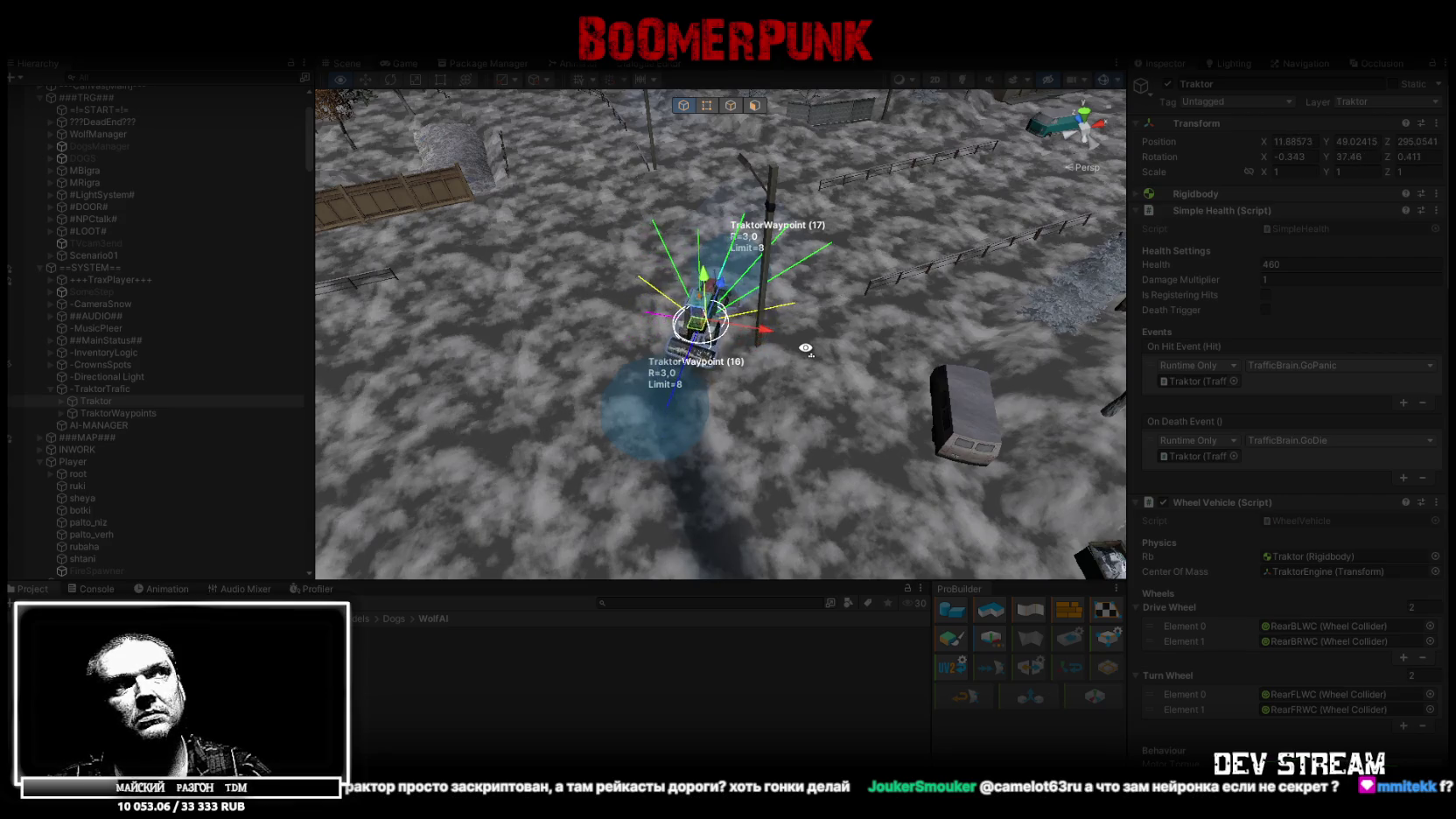
mouse_move(806, 349)
mouse_down()
mouse_move(806, 336)
mouse_move(965, 423)
mouse_move(1019, 289)
mouse_up()
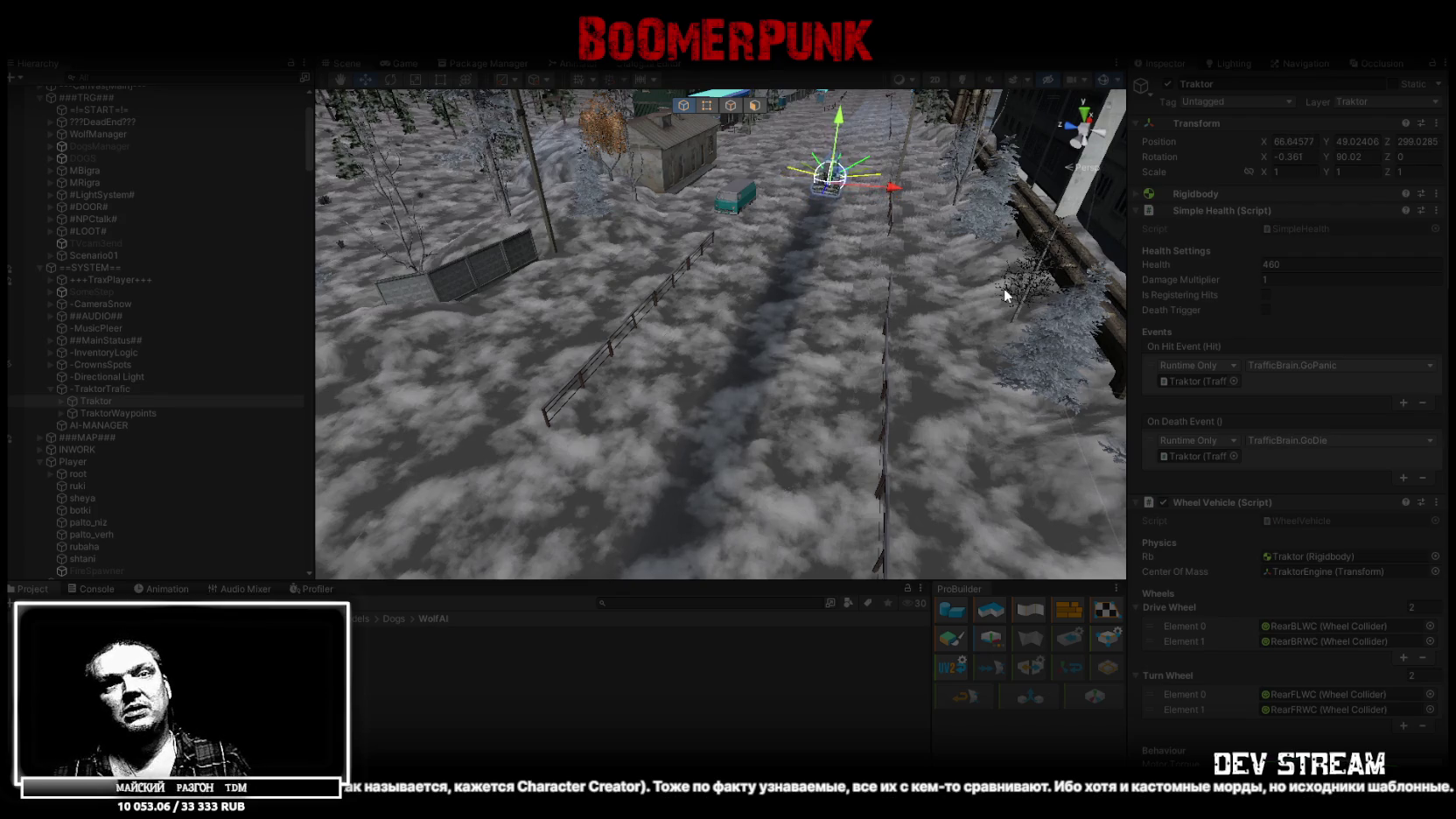
mouse_move(1003, 288)
mouse_down()
mouse_move(848, 289)
mouse_move(872, 543)
mouse_up()
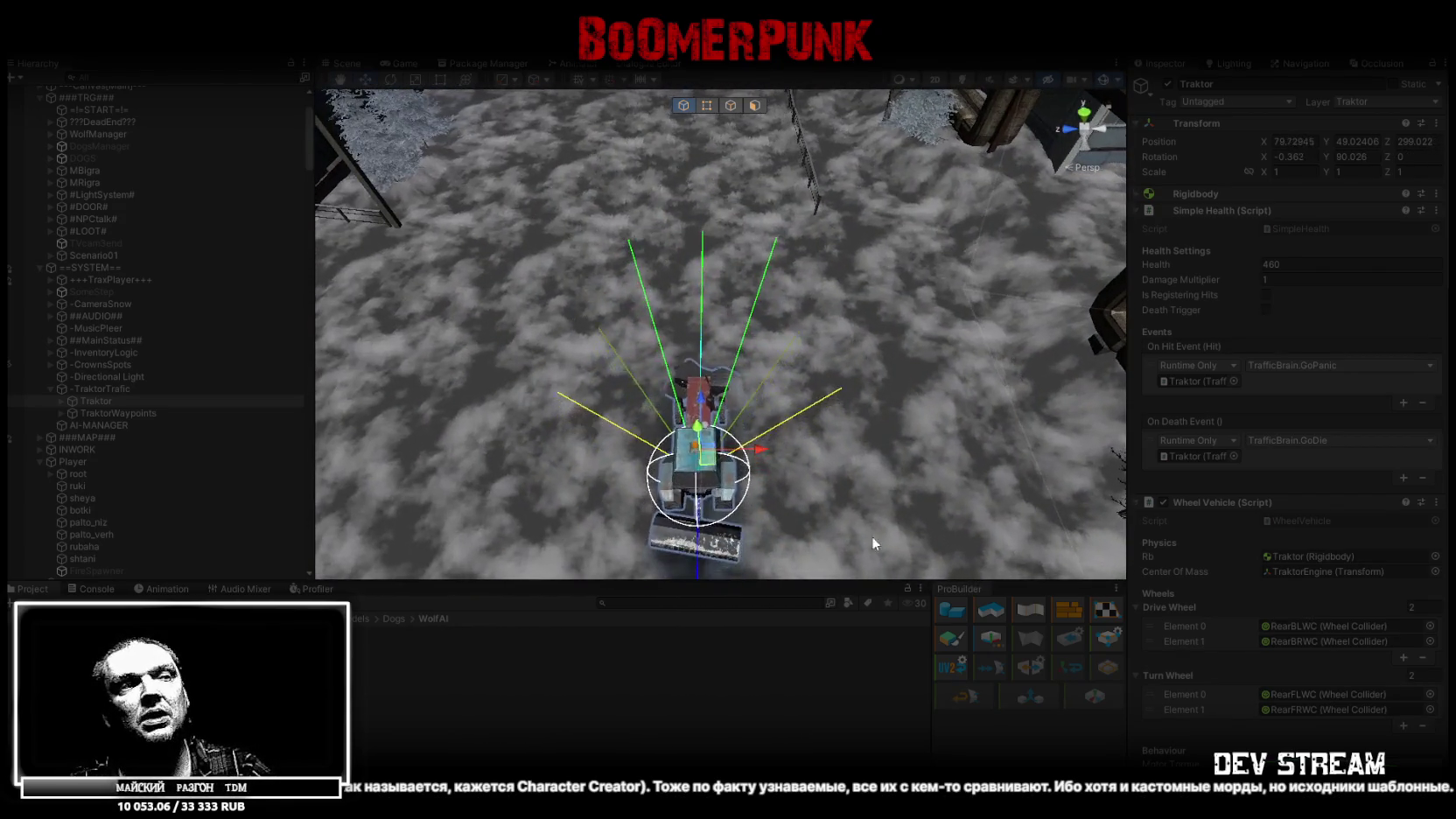
key(alt+Tab)
scroll(772, 497, down, 6)
click(760, 584)
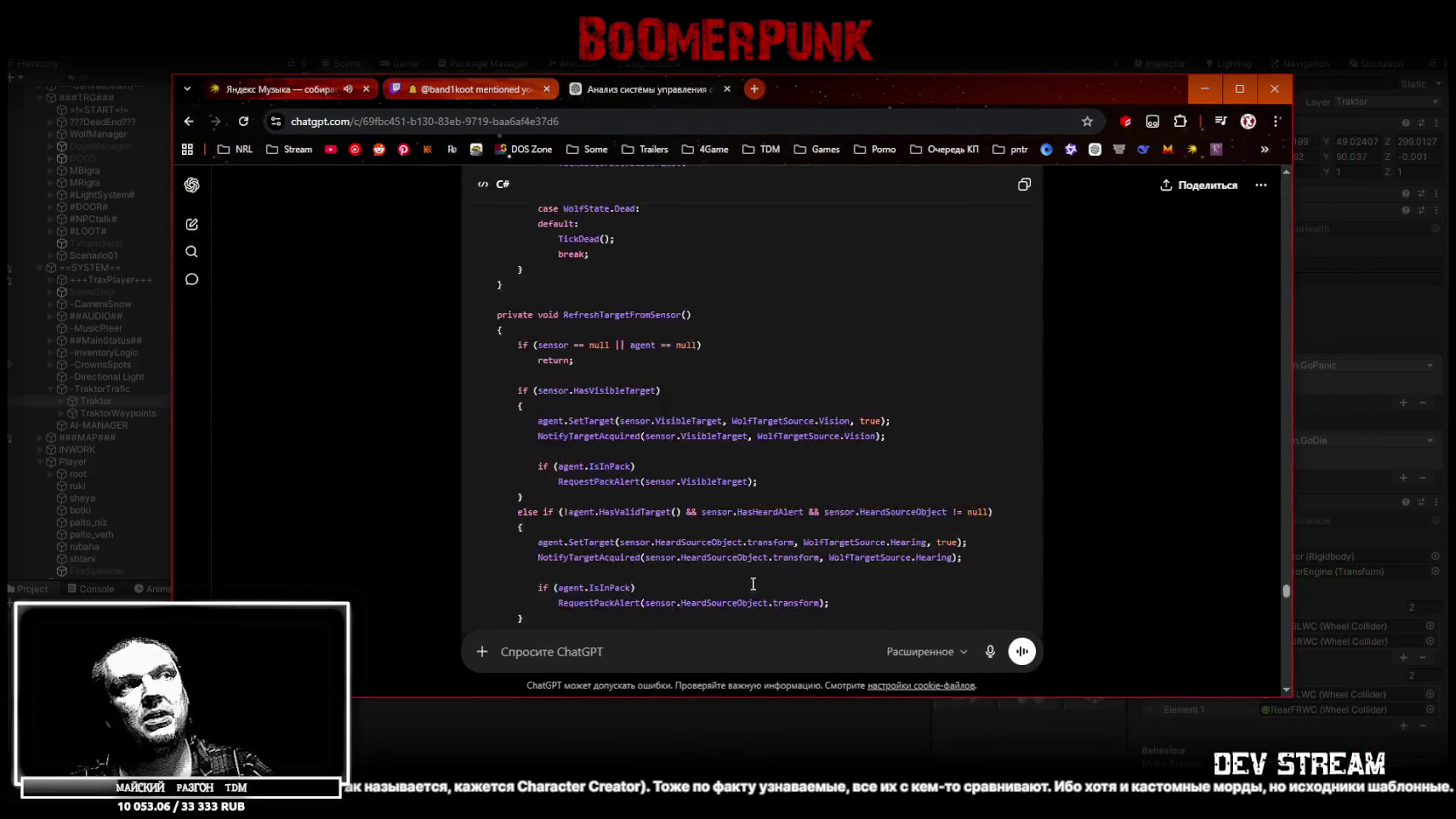
click(965, 652)
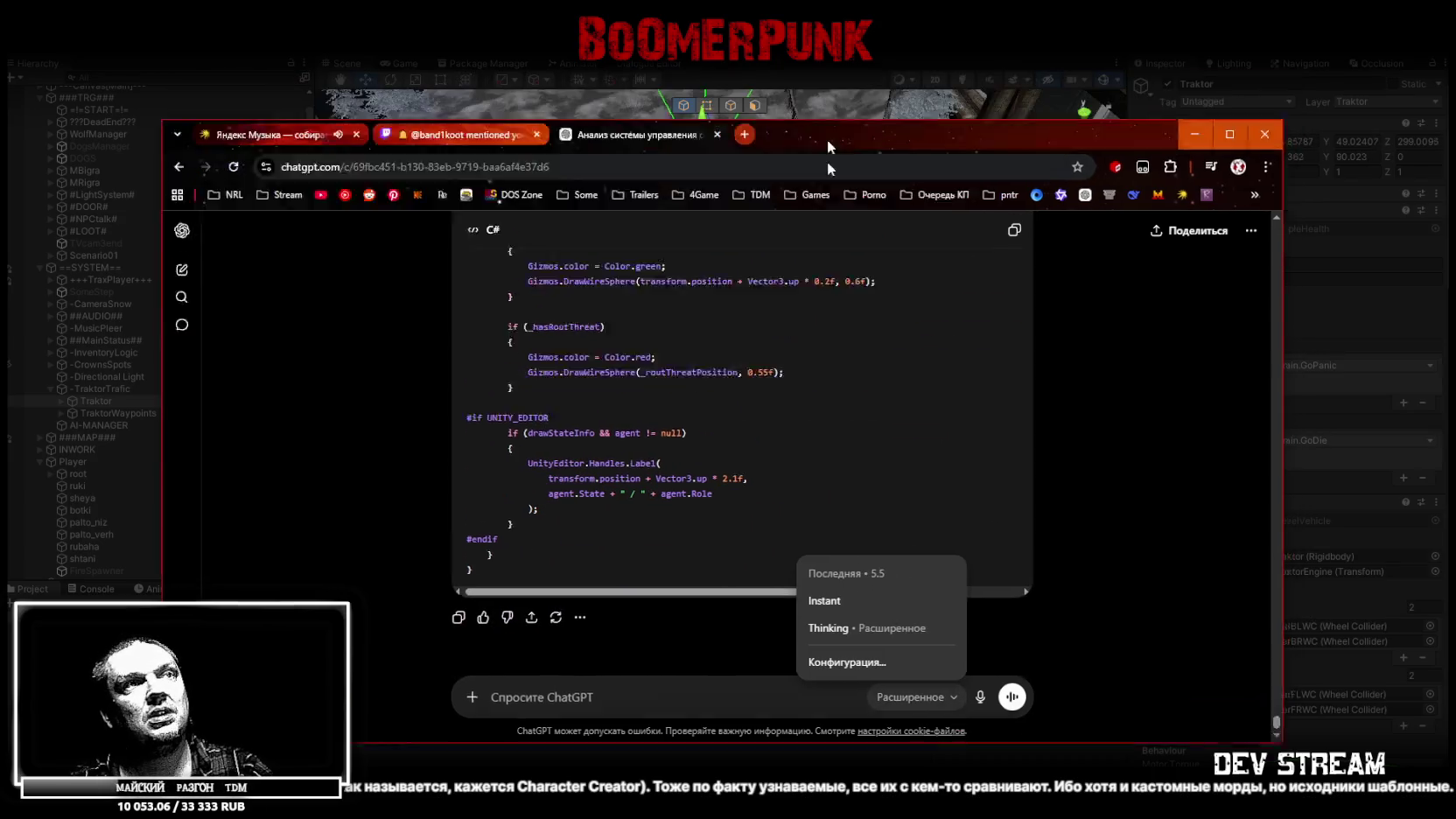
key(alt+Tab)
mouse_move(743, 273)
mouse_down()
mouse_move(758, 230)
mouse_move(770, 302)
mouse_up()
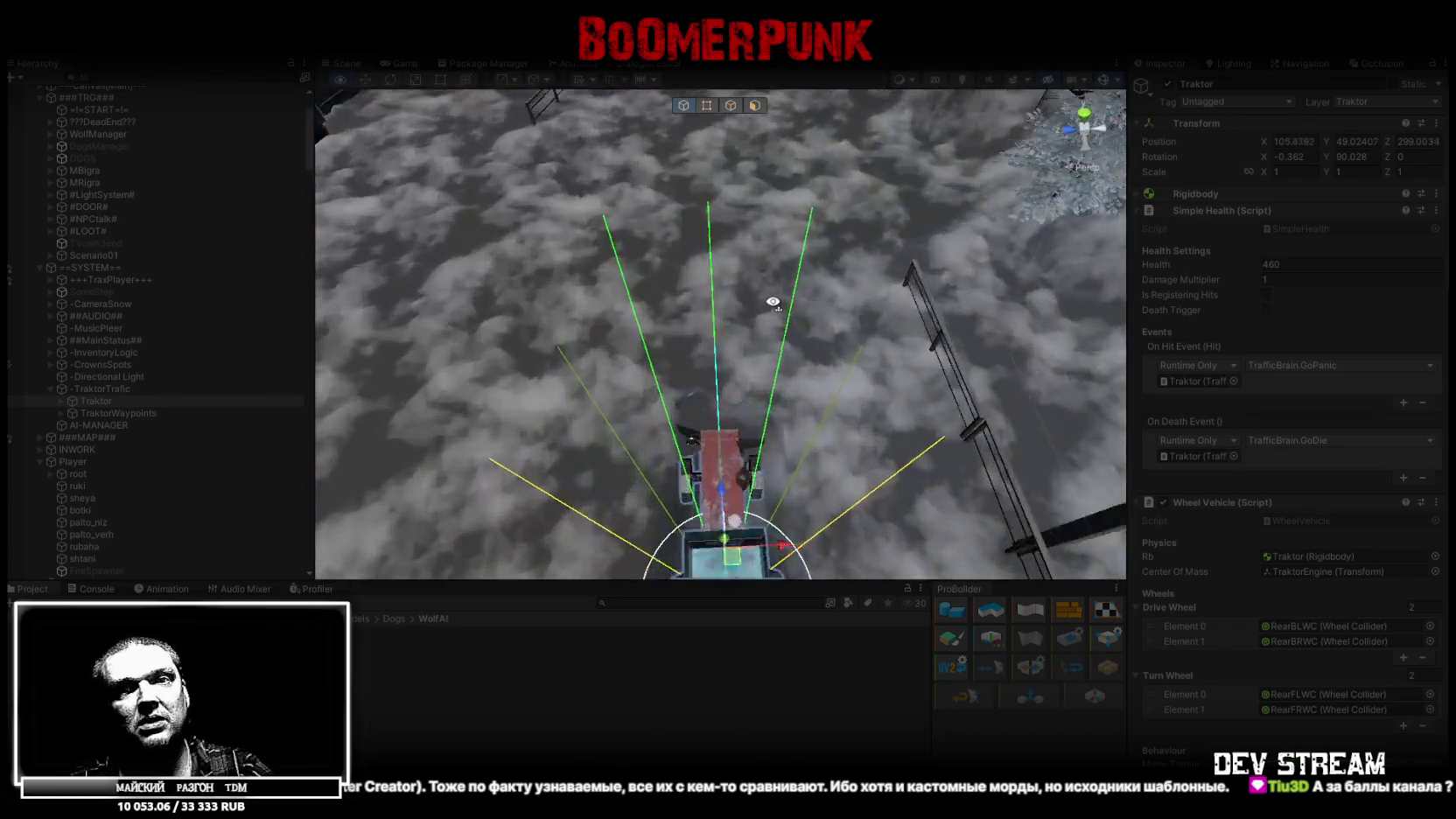
- Frame the driving Traktor and orbit to a steeper angle around it
scroll(770, 303, up, 2)
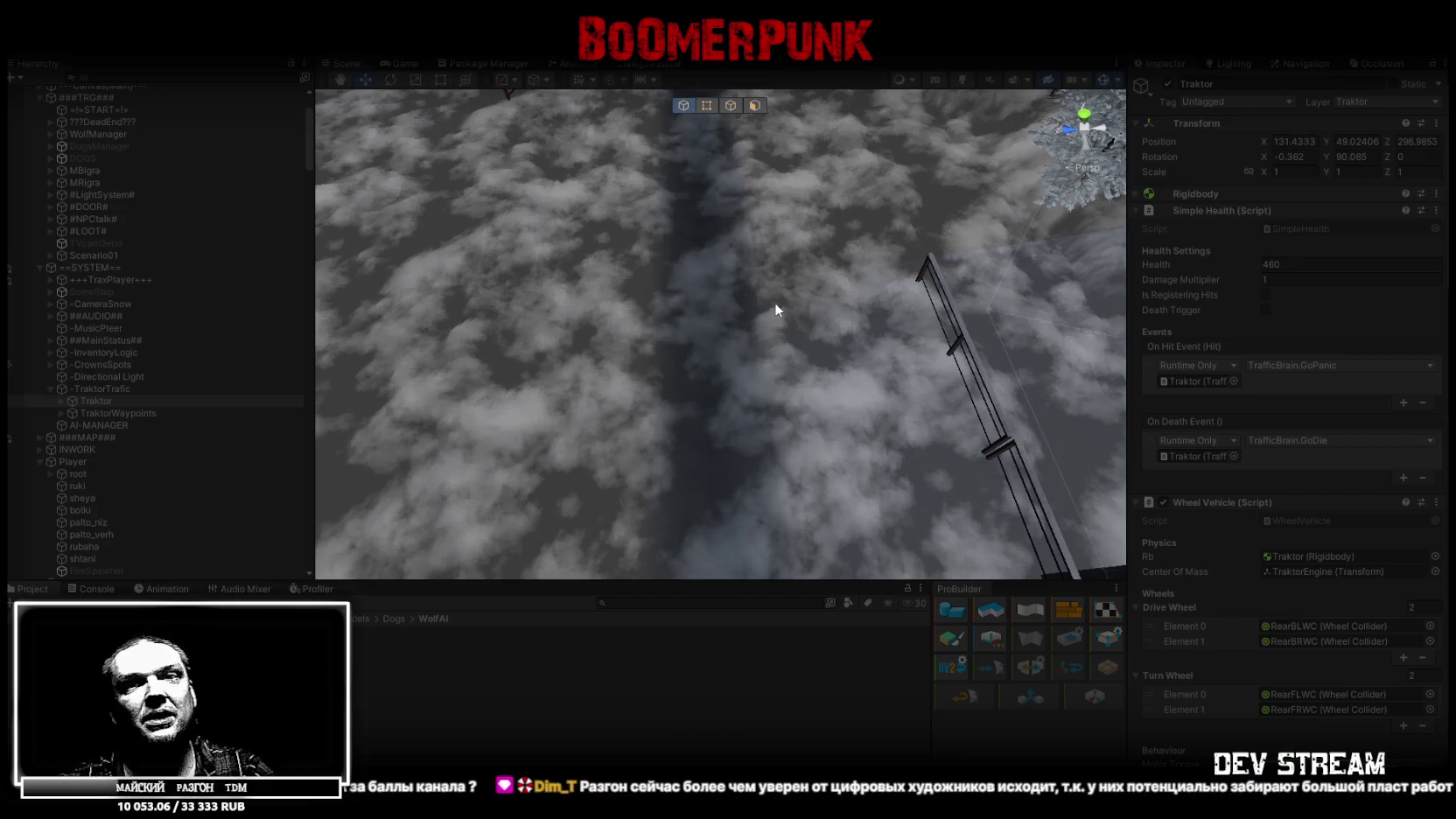
key(f)
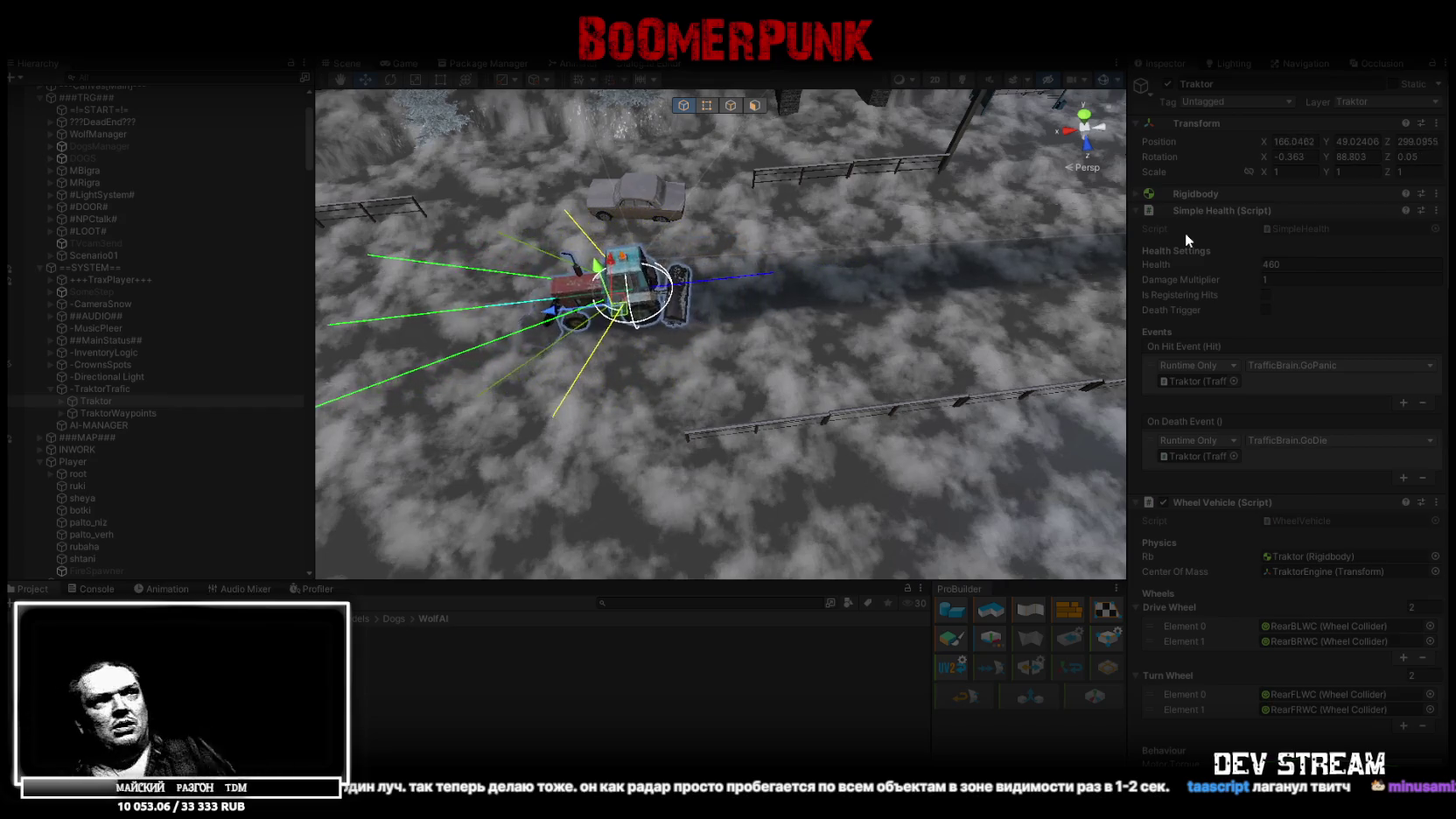
drag(589, 202, 550, 182)
- Darken the Scene view lighting, toggle 2D on and off, and expand Traktor to show TraktorRoot and TraktorWheels
click(1013, 75)
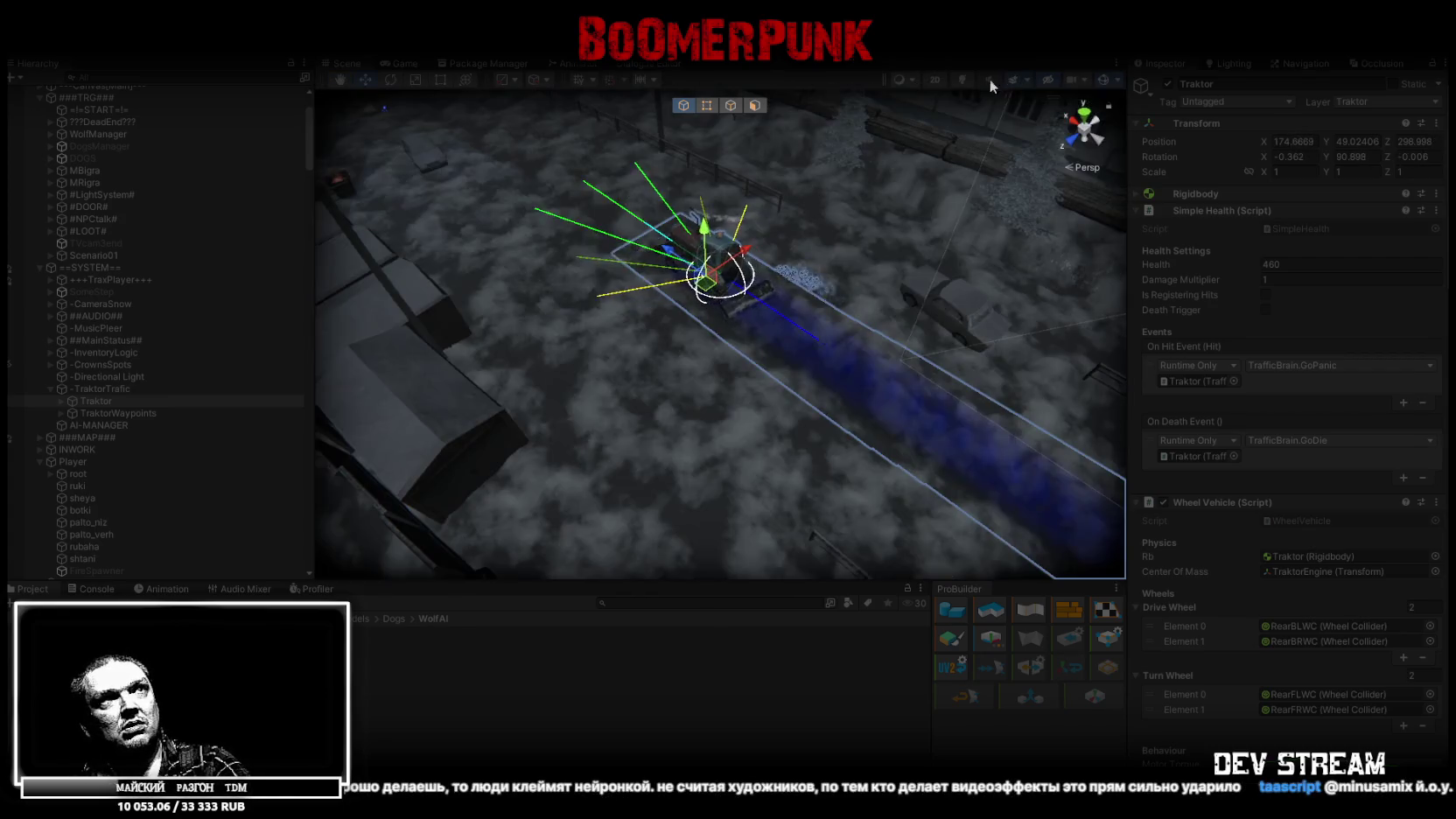
click(935, 78)
click(938, 78)
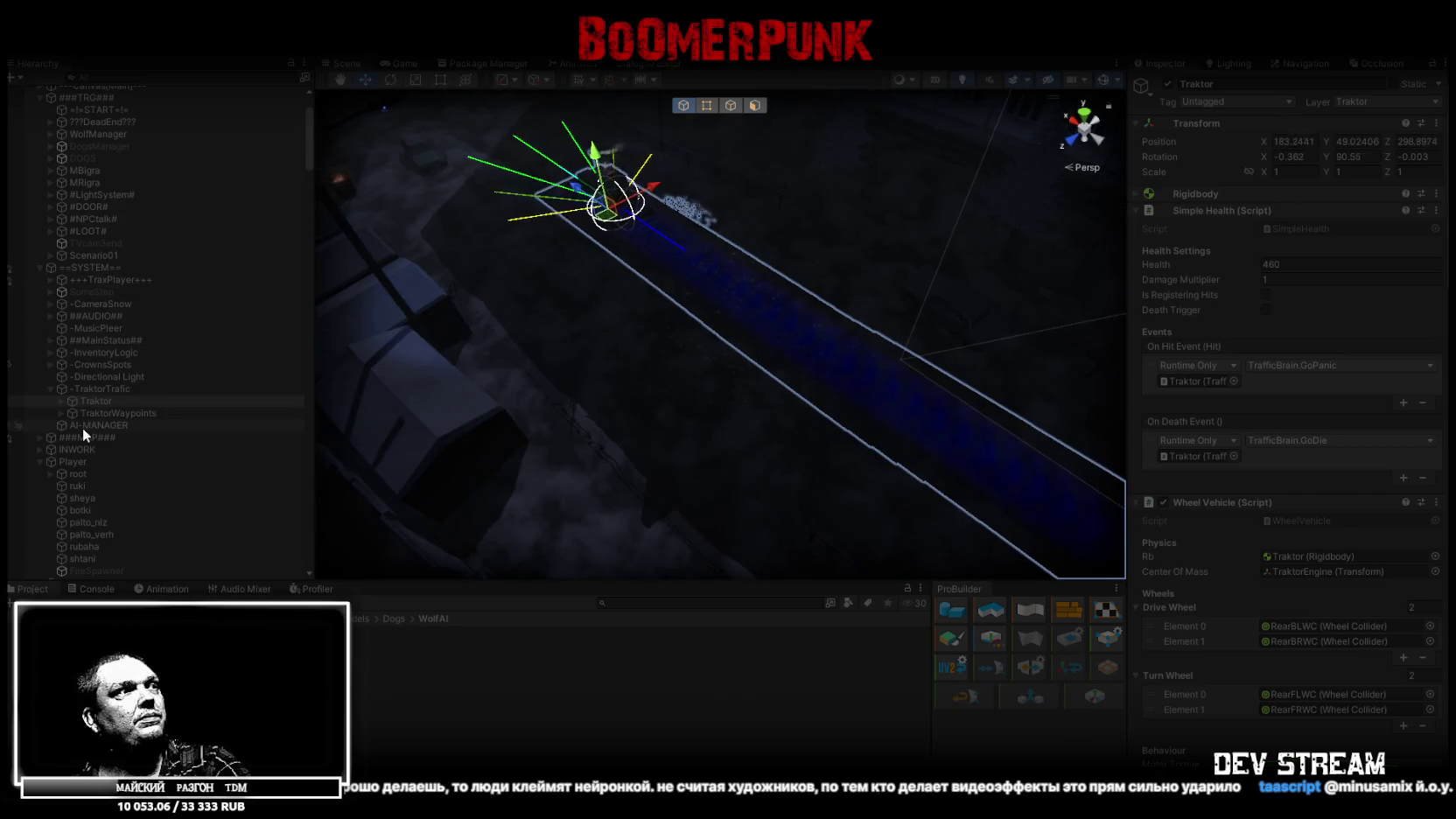
click(60, 401)
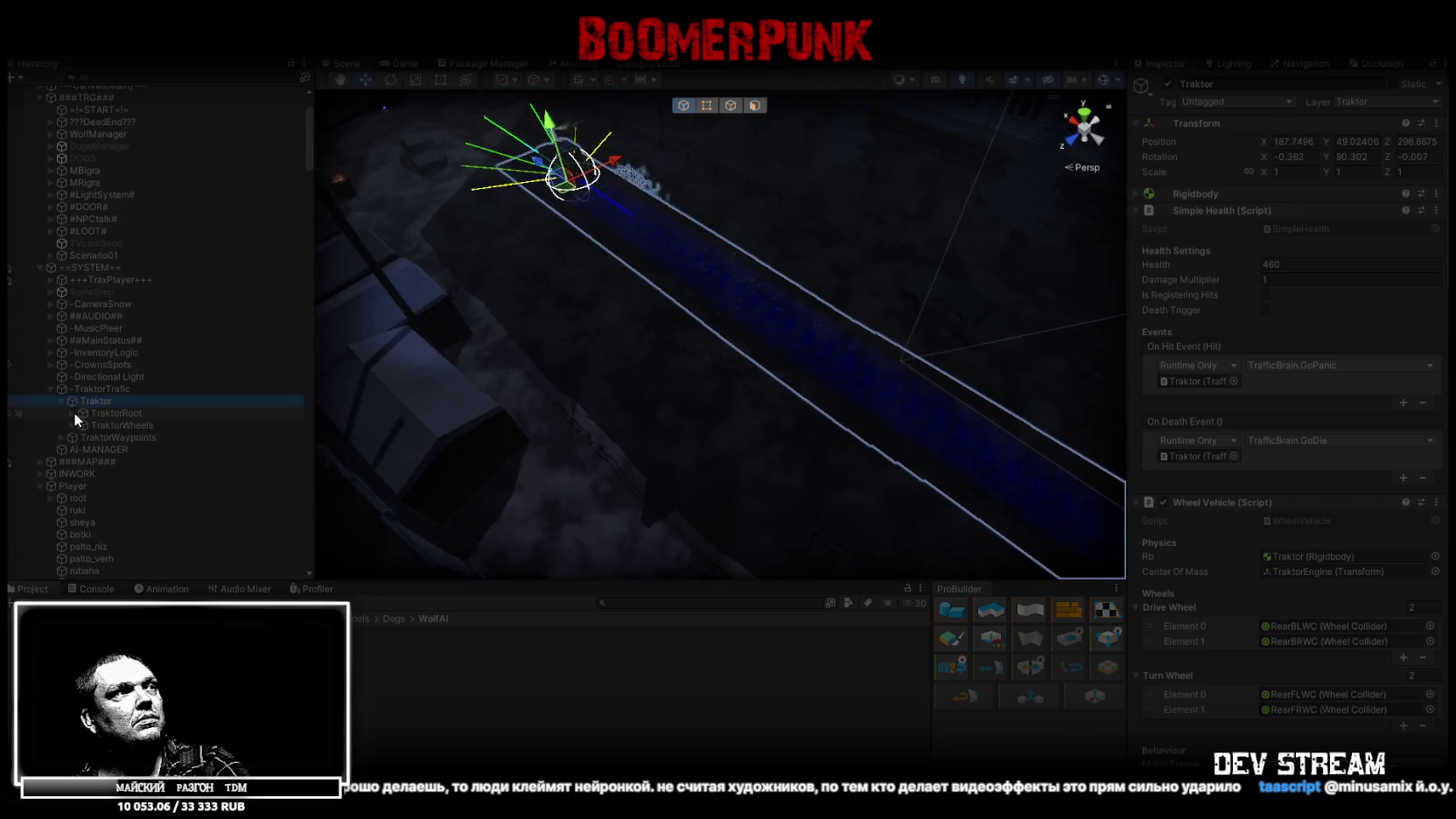
- Expand TraktorBase, select TraktorDriver and frame it in the Scene view
click(83, 437)
click(84, 433)
click(83, 425)
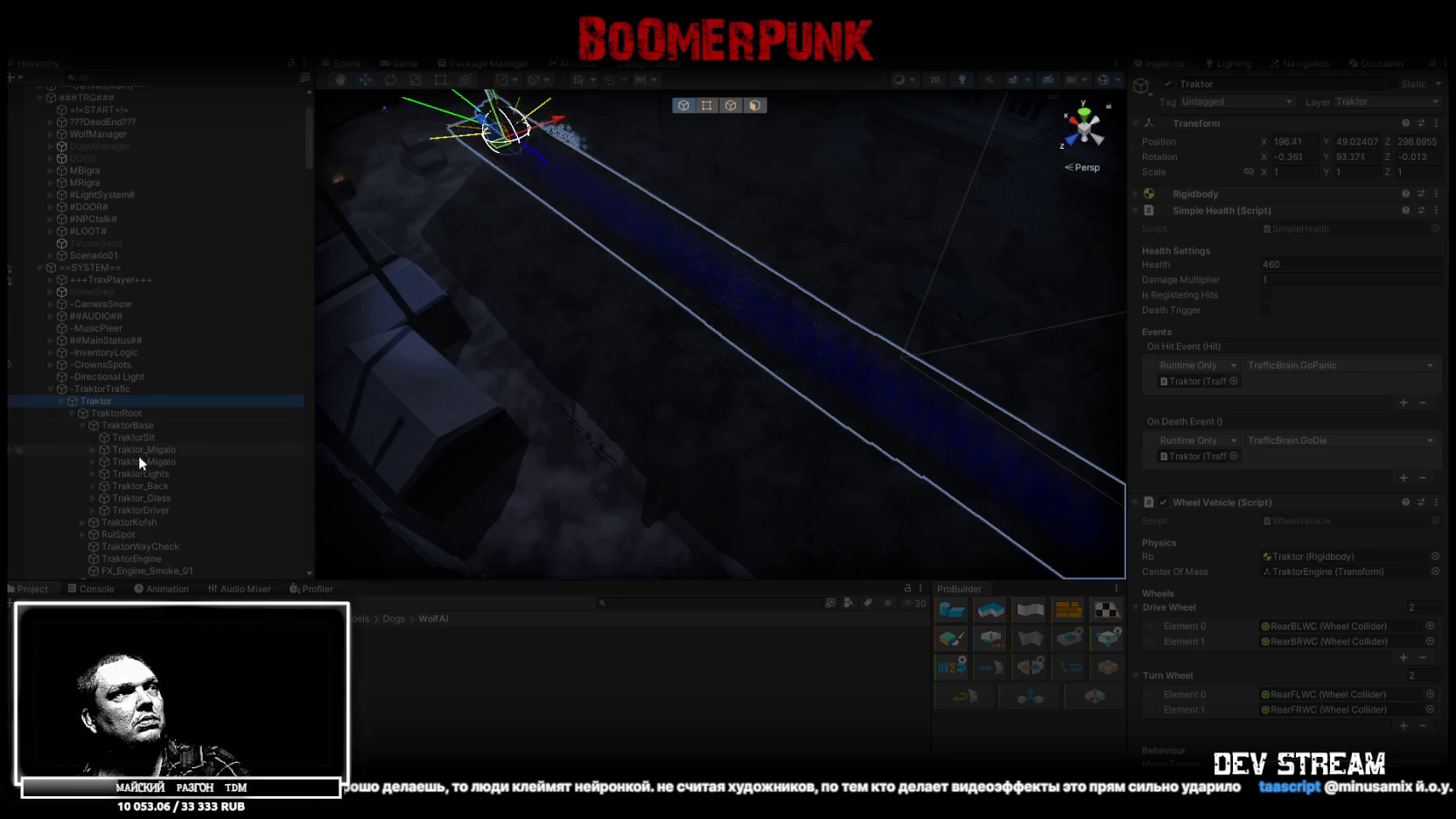
click(141, 510)
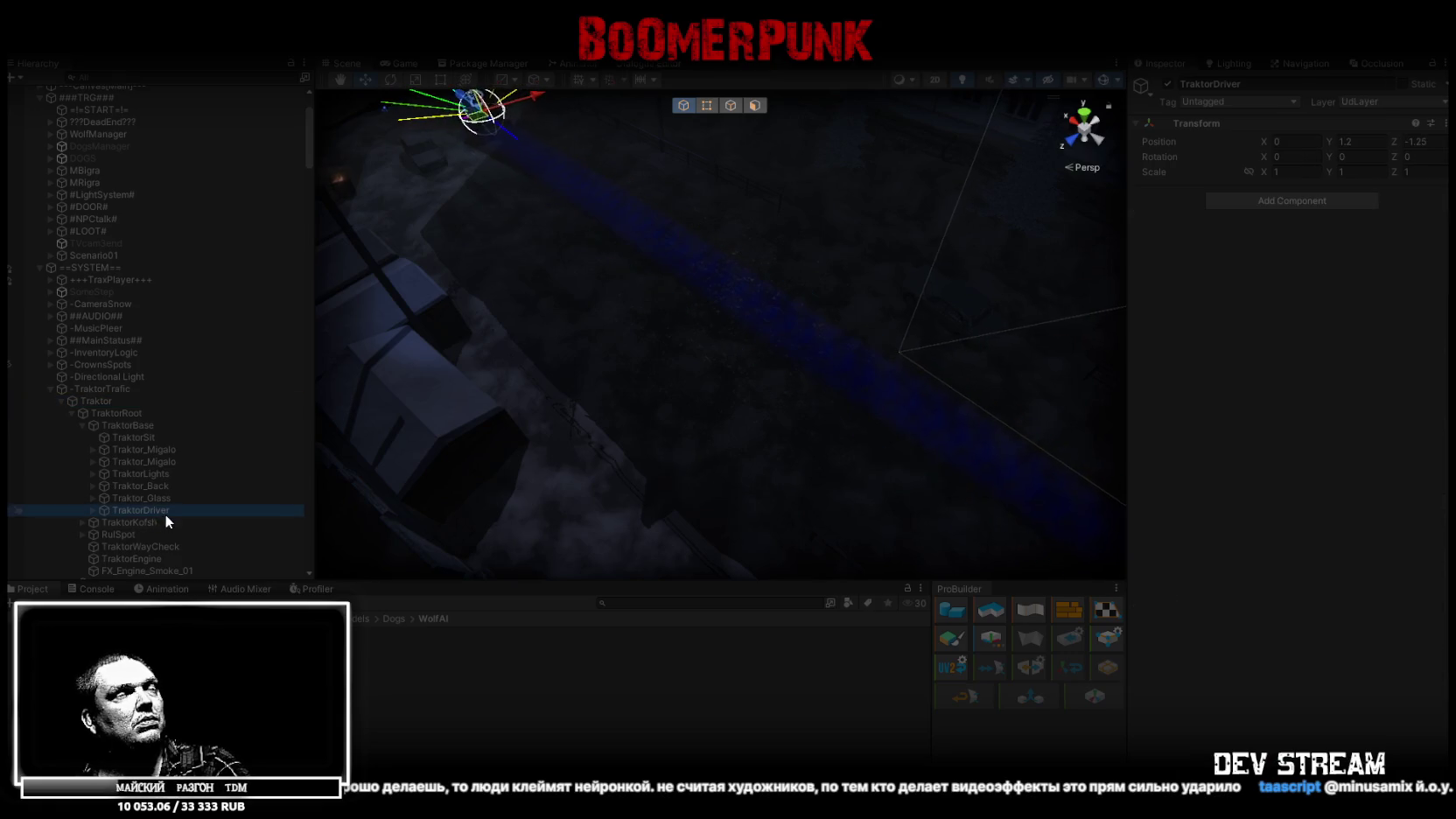
key(f)
scroll(668, 317, down, 5)
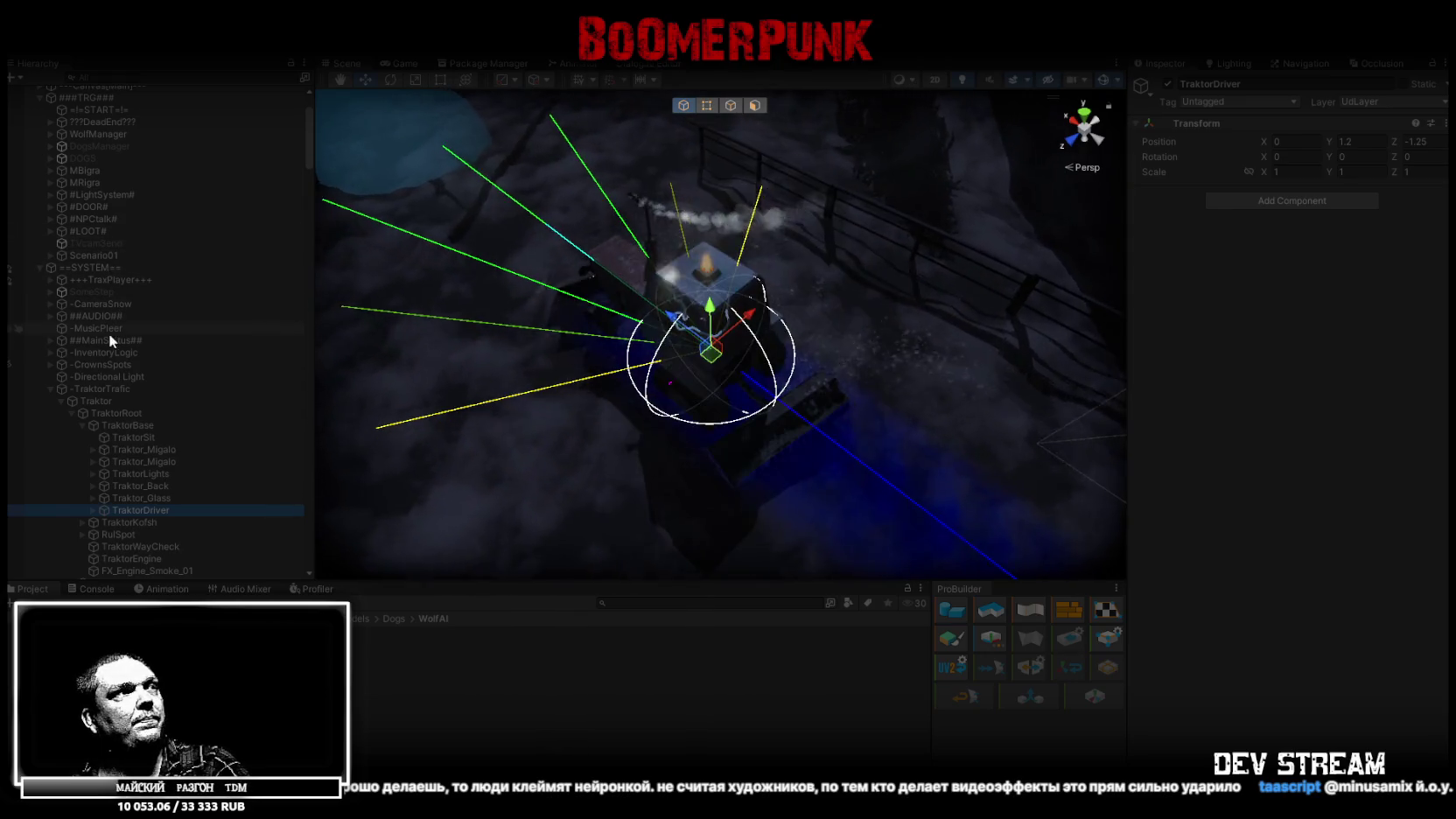
- Check the ##MainStatus## object, then reselect TraktorDriver and frame it again
click(118, 342)
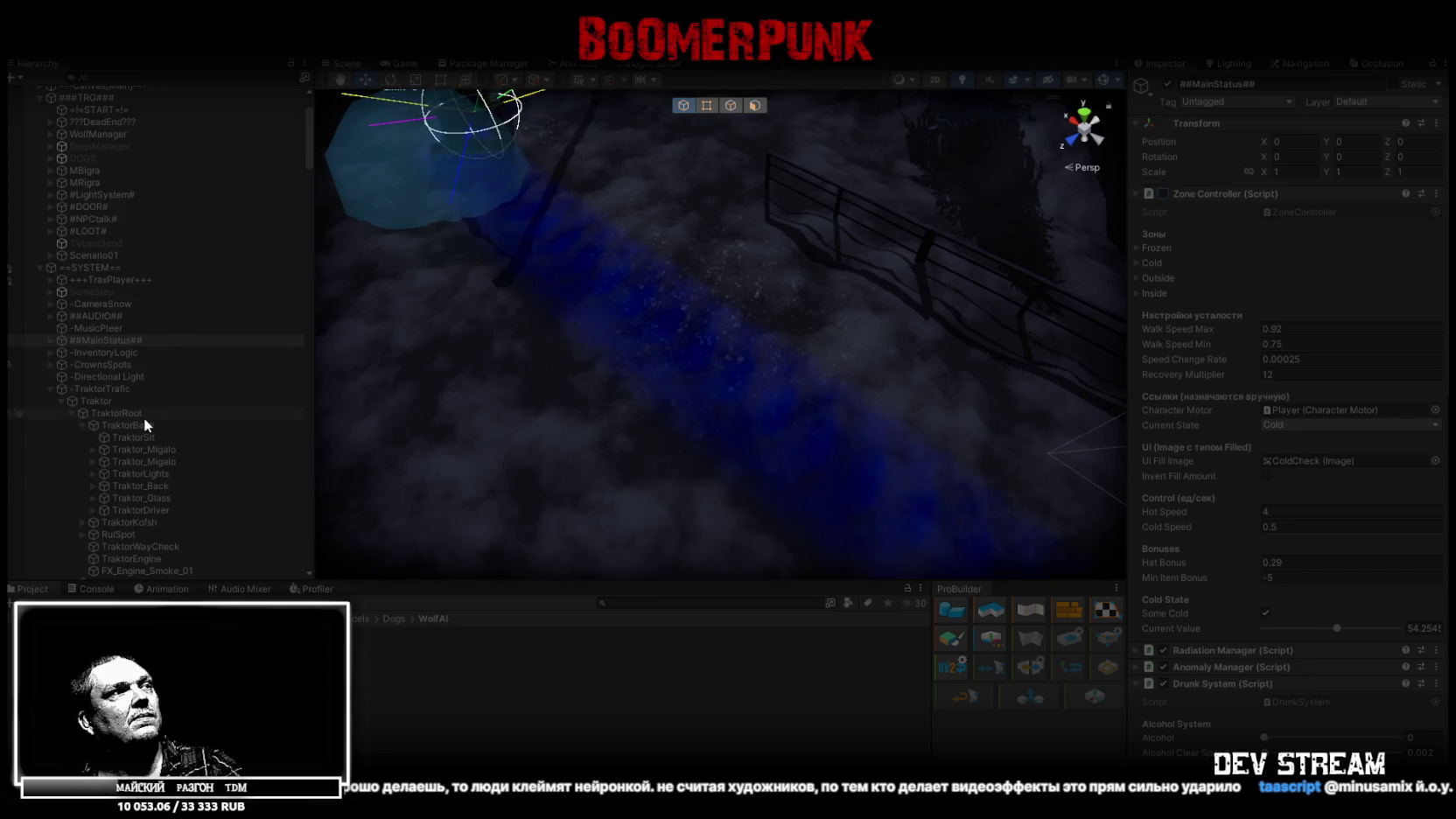
scroll(162, 229, down, 5)
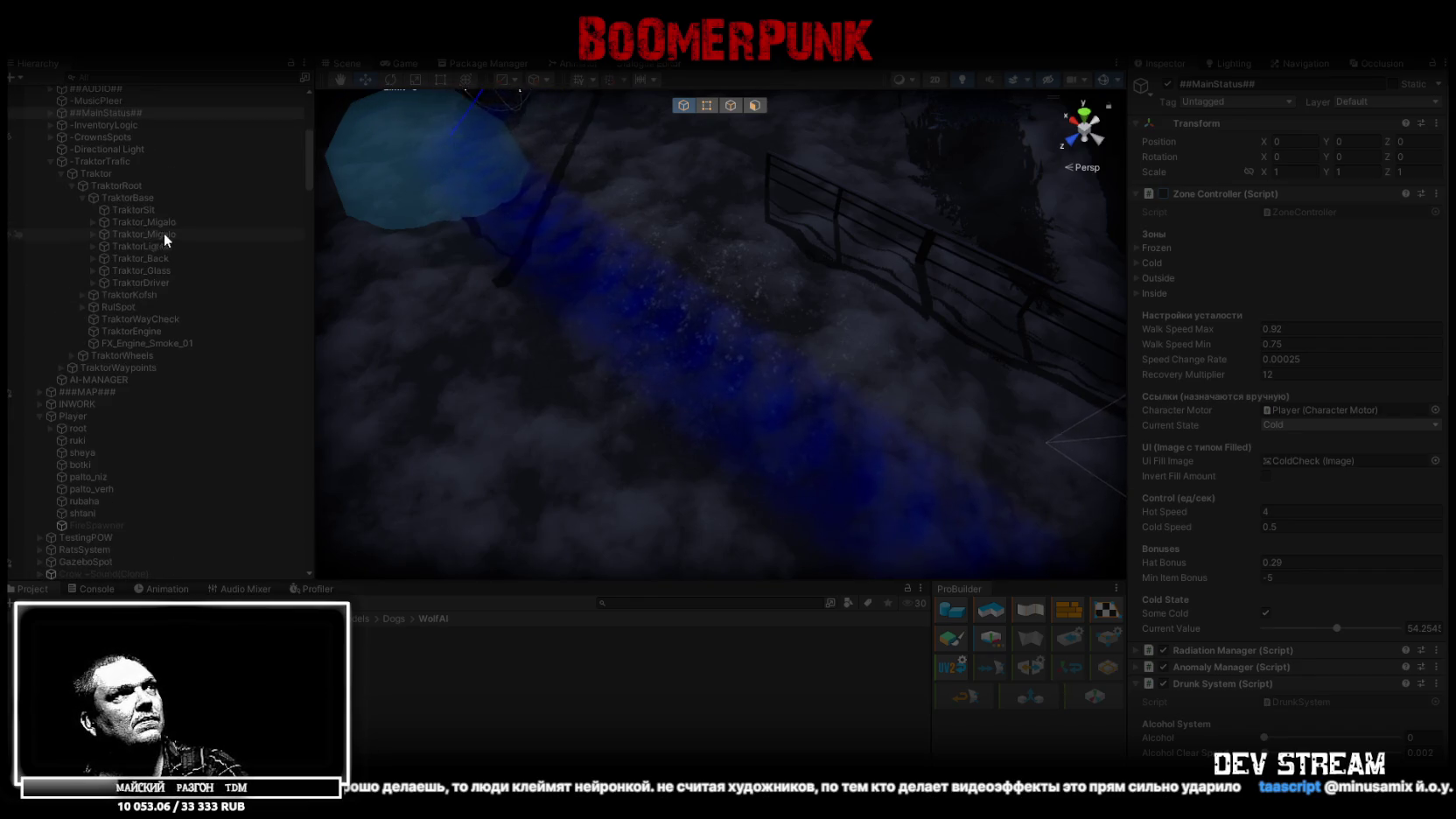
click(145, 284)
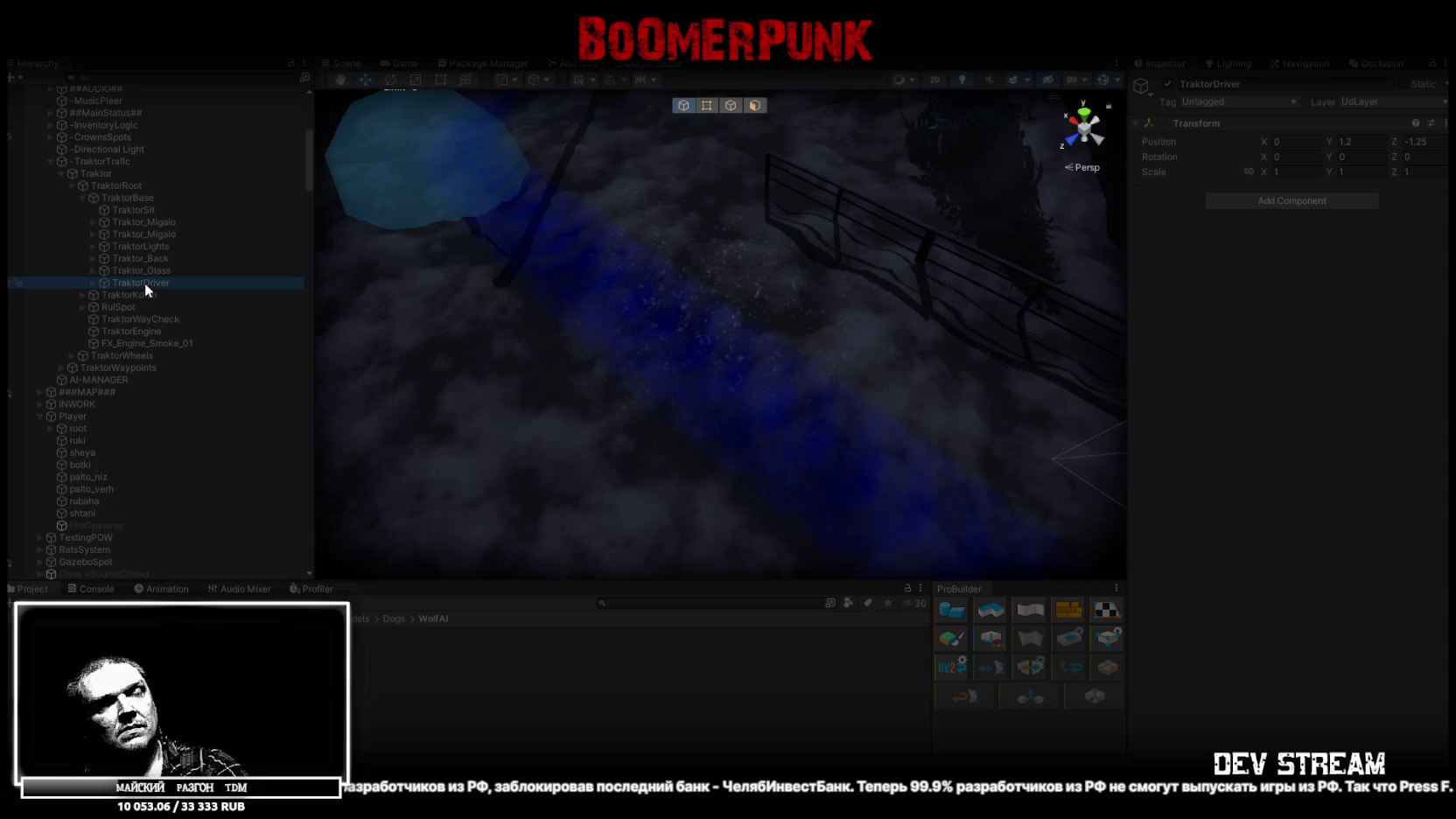
key(f)
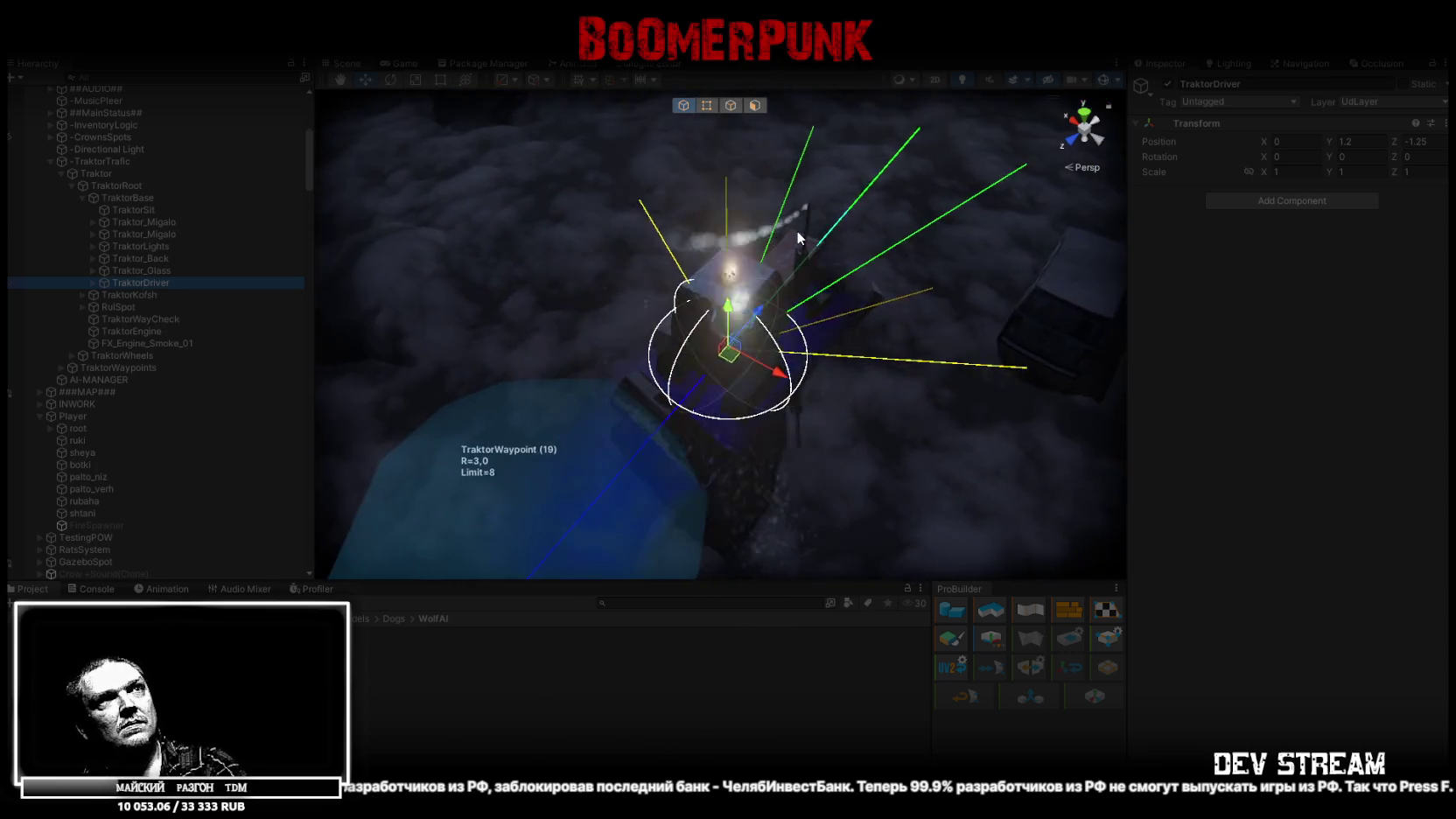
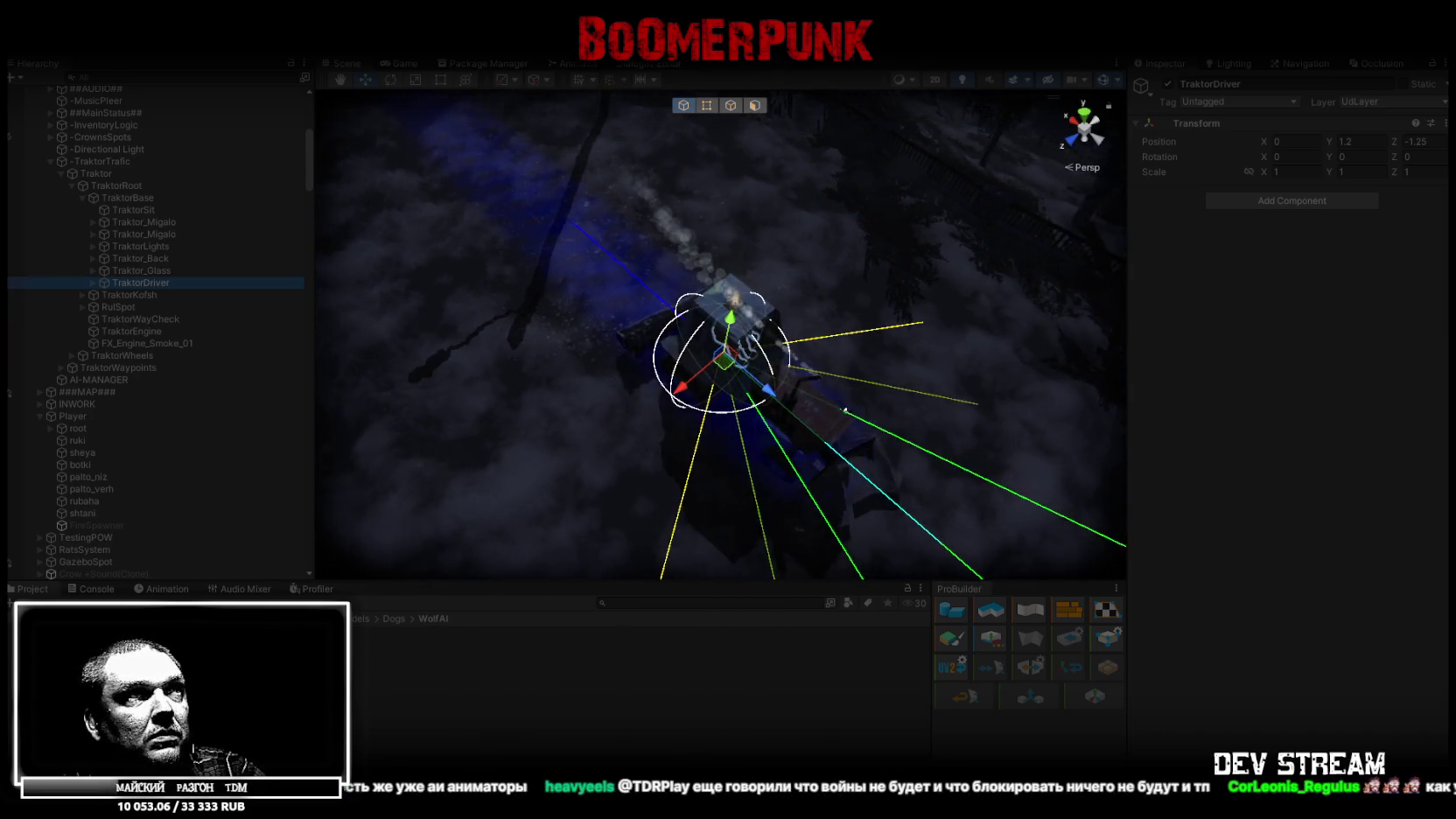
- Bring the browser with the GTA 5 Euphoria ragdoll comparison video up over Unity
key(alt+Tab)
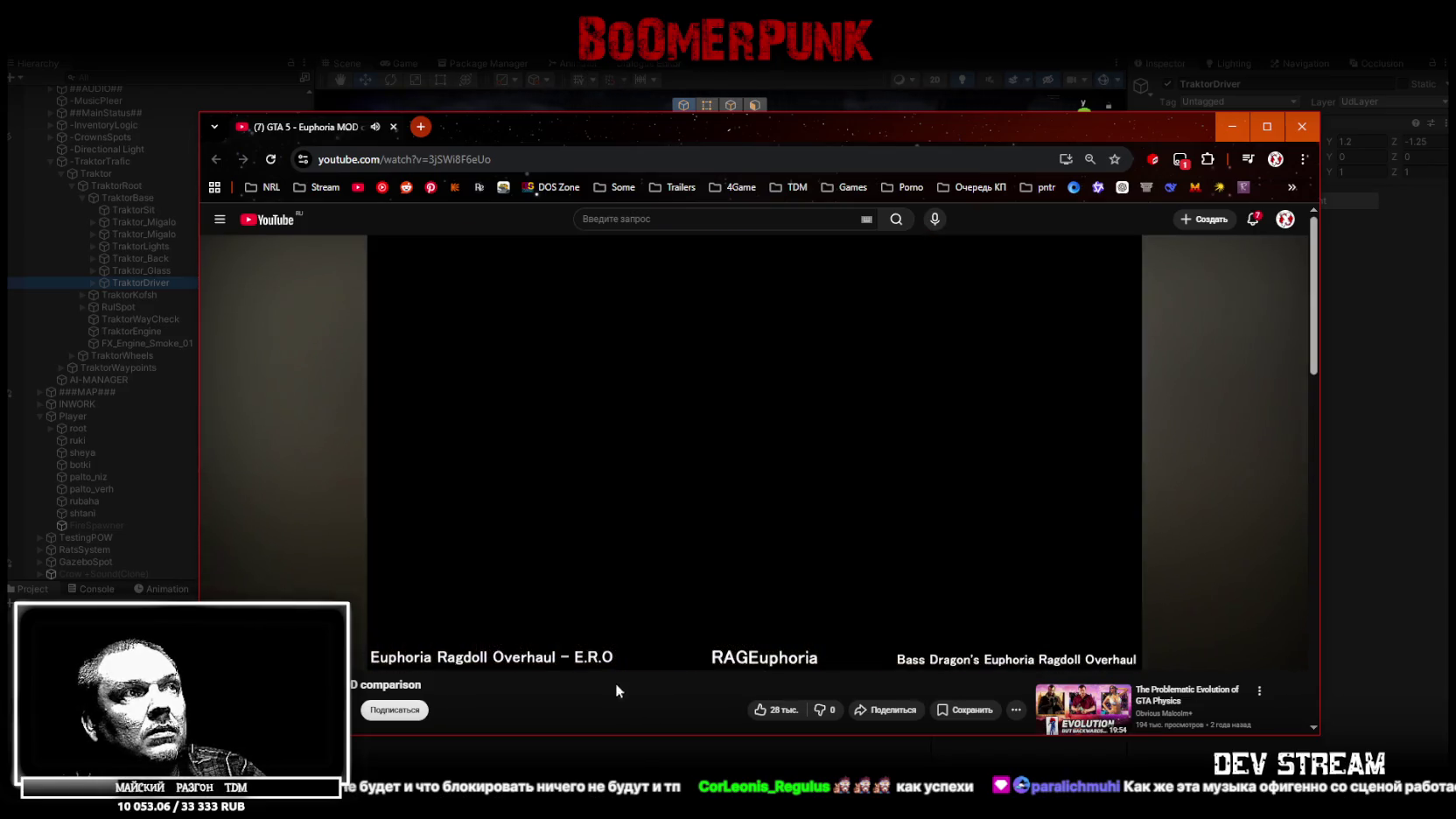
- Skip ahead in the ragdoll video, watch until all three characters collapse, then minimize the browser
click(271, 637)
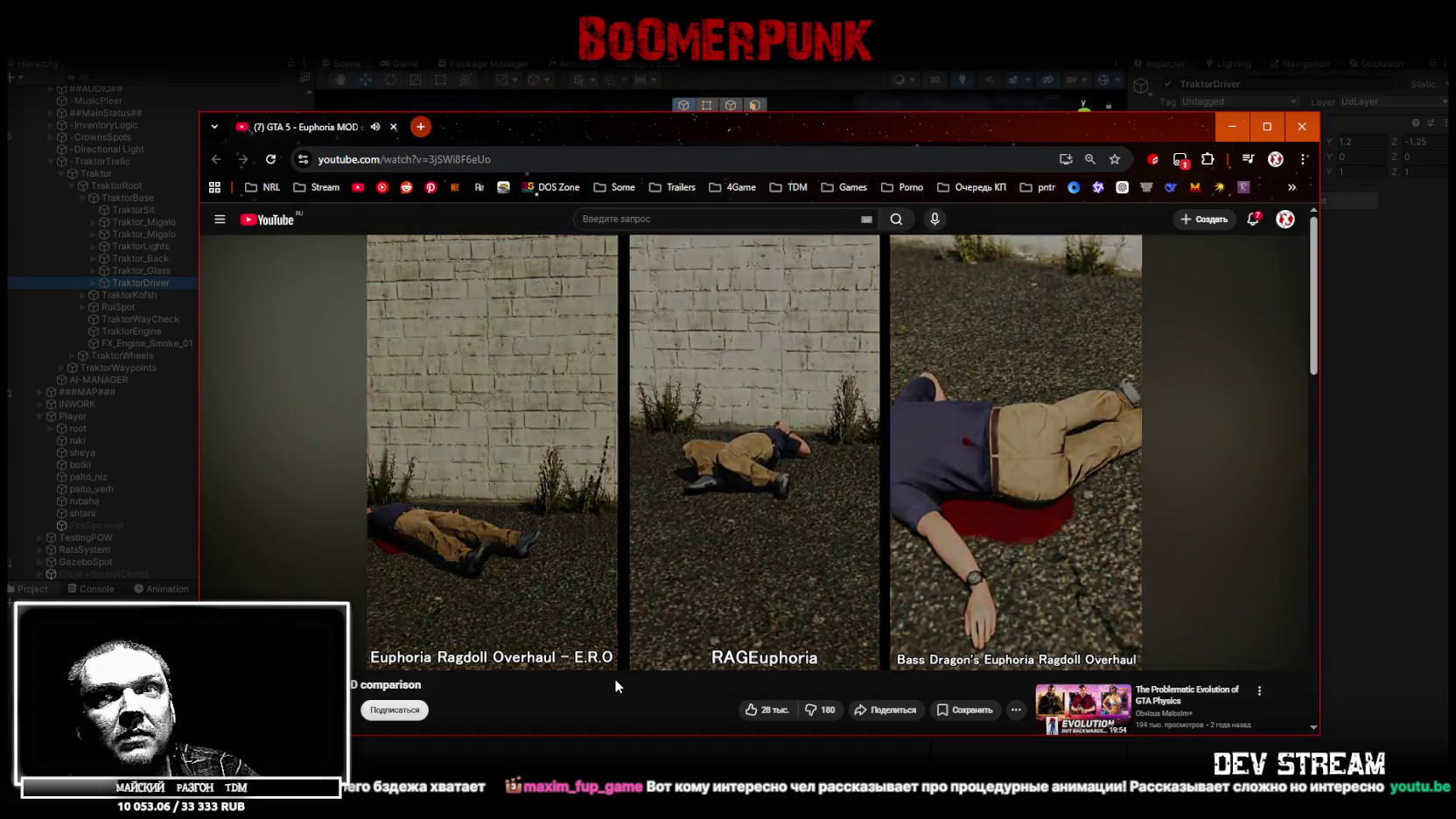
click(1232, 126)
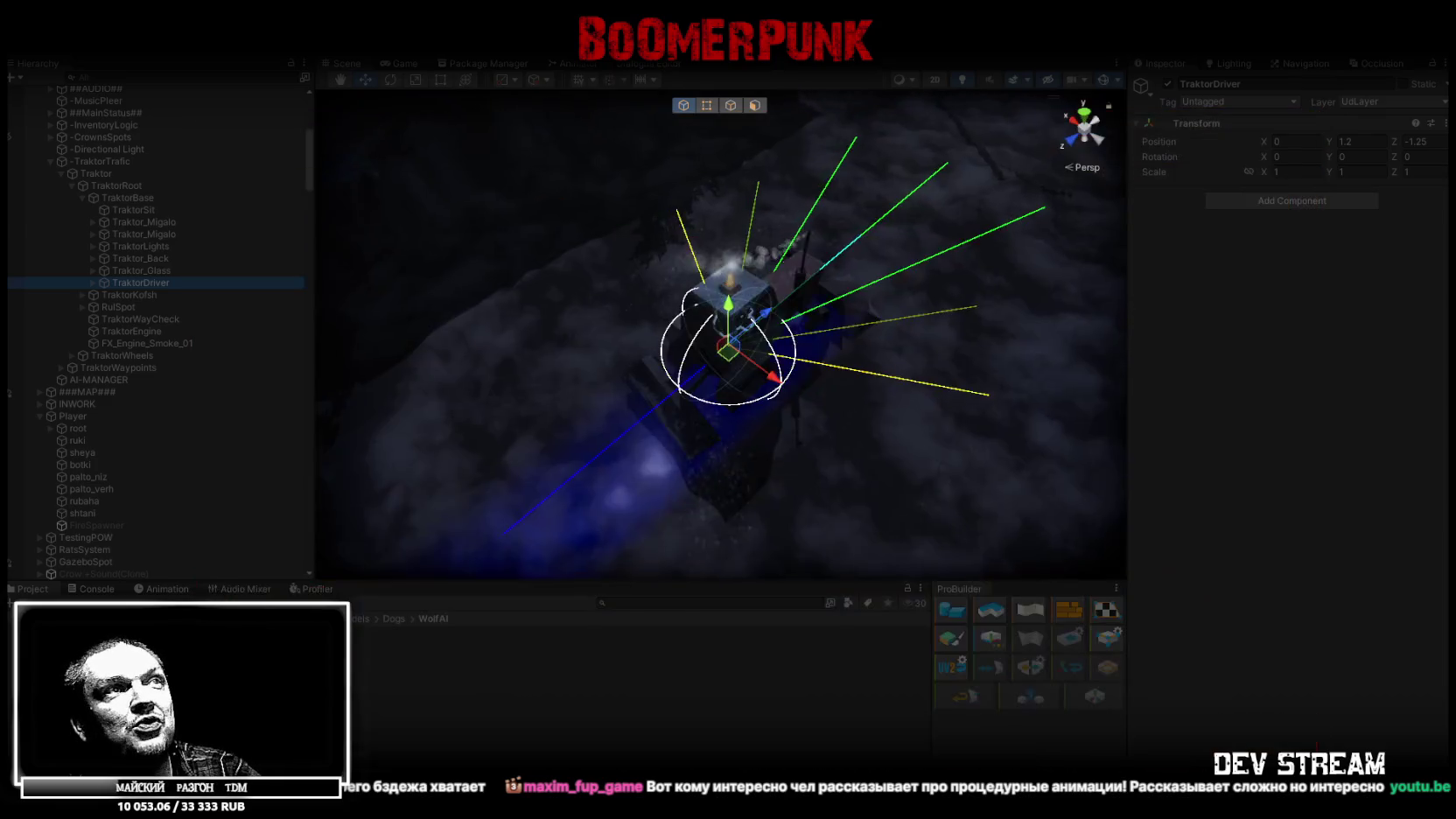
- Bring the ragdoll comparison video back up over the Unity editor
key(alt+Tab)
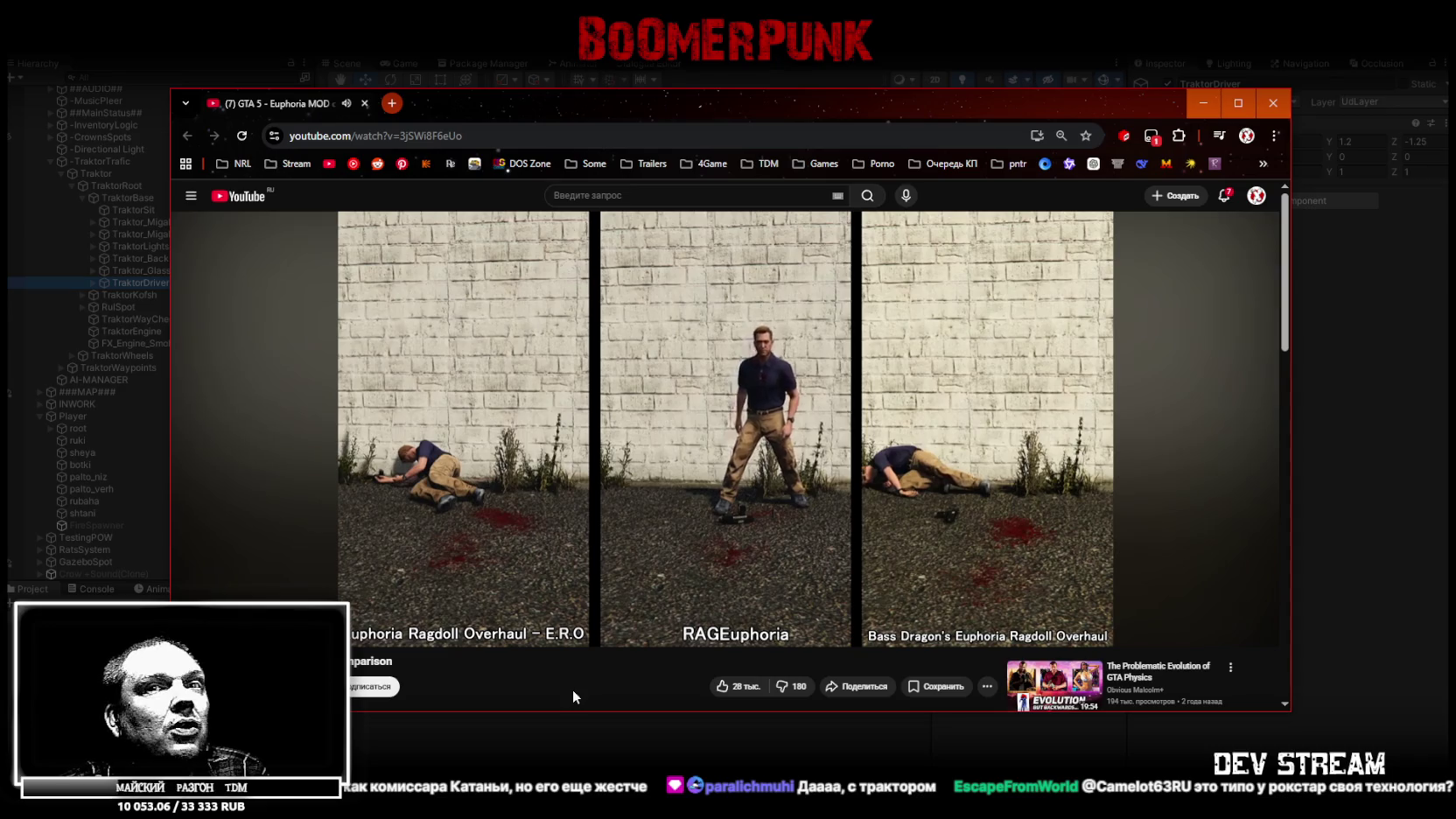
- Pause the ragdoll video and return to the Unity editor
key(space)
key(alt+Tab)
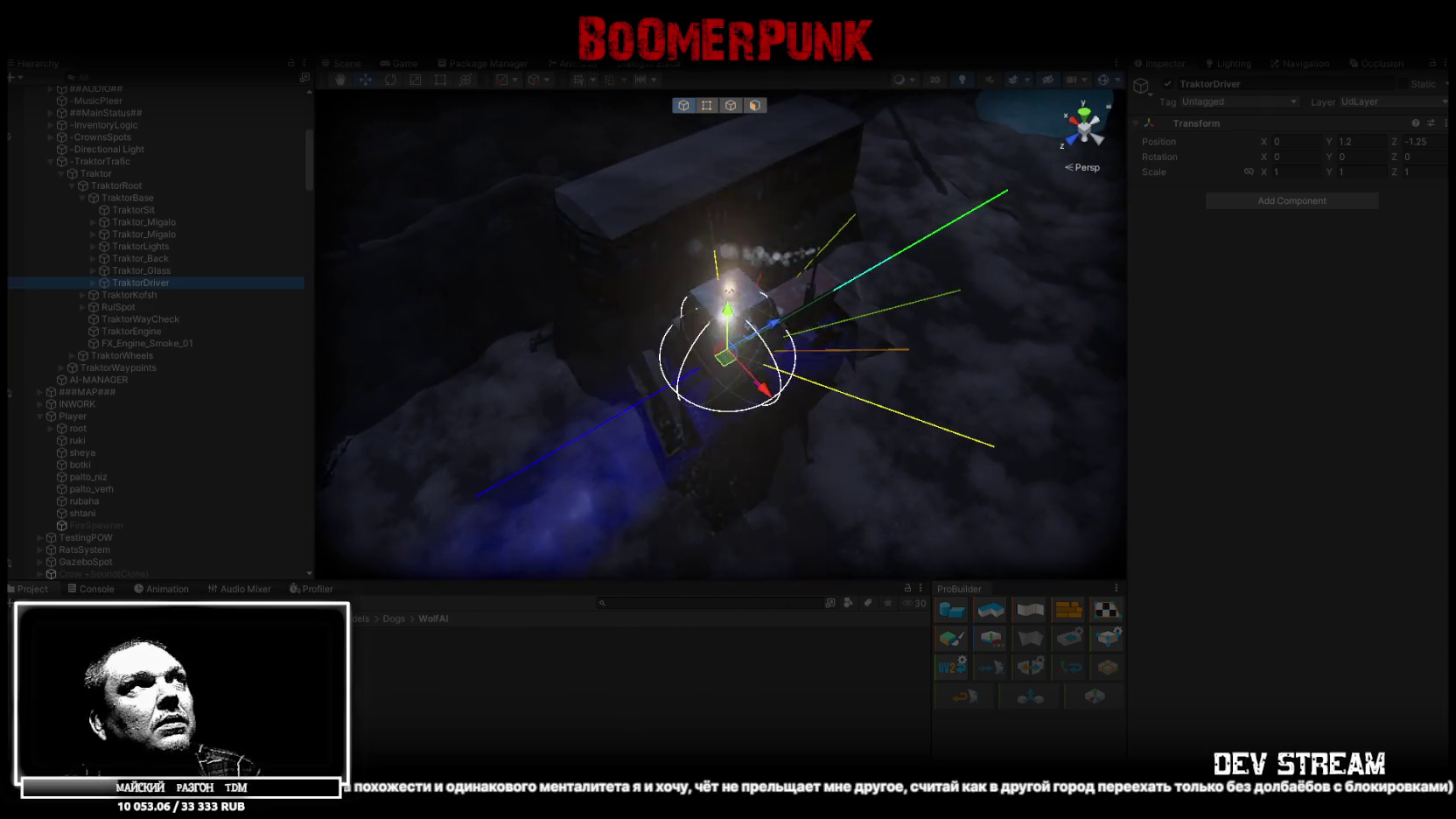
- Glance at the Game view, then maximize the Scene view and orbit around the tractor driver
click(396, 62)
click(344, 61)
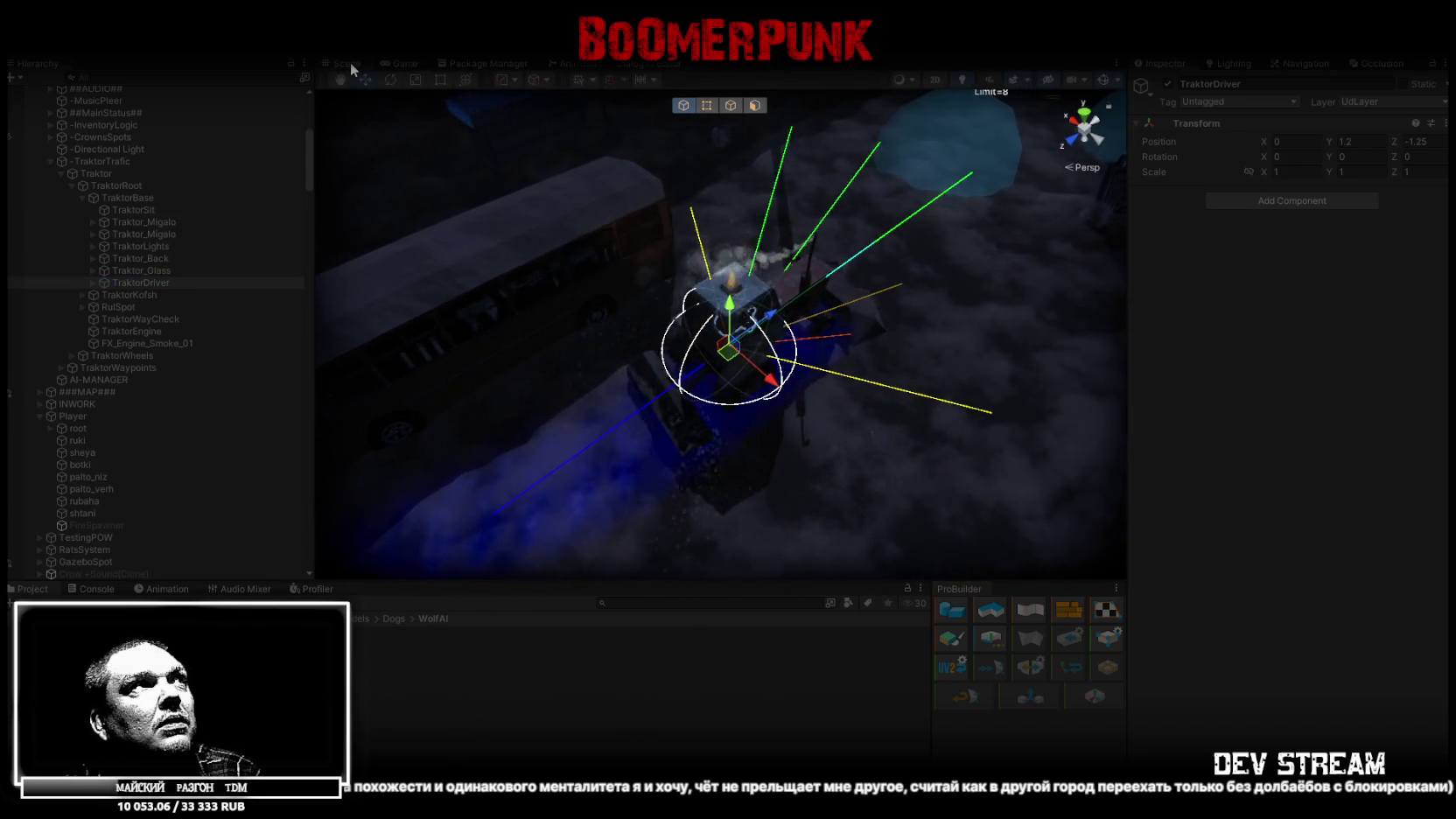
double_click(350, 63)
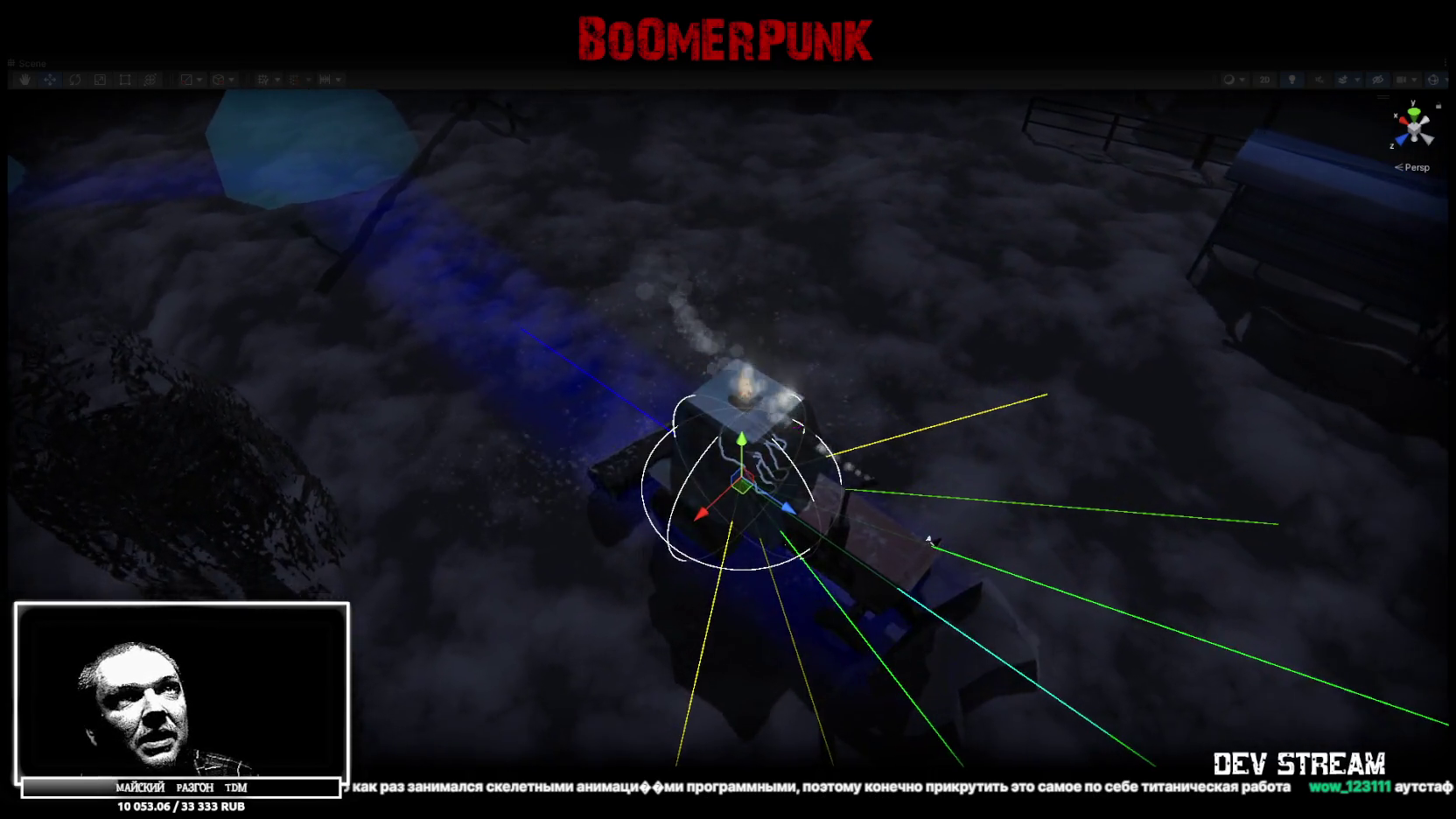
drag(929, 537, 788, 537)
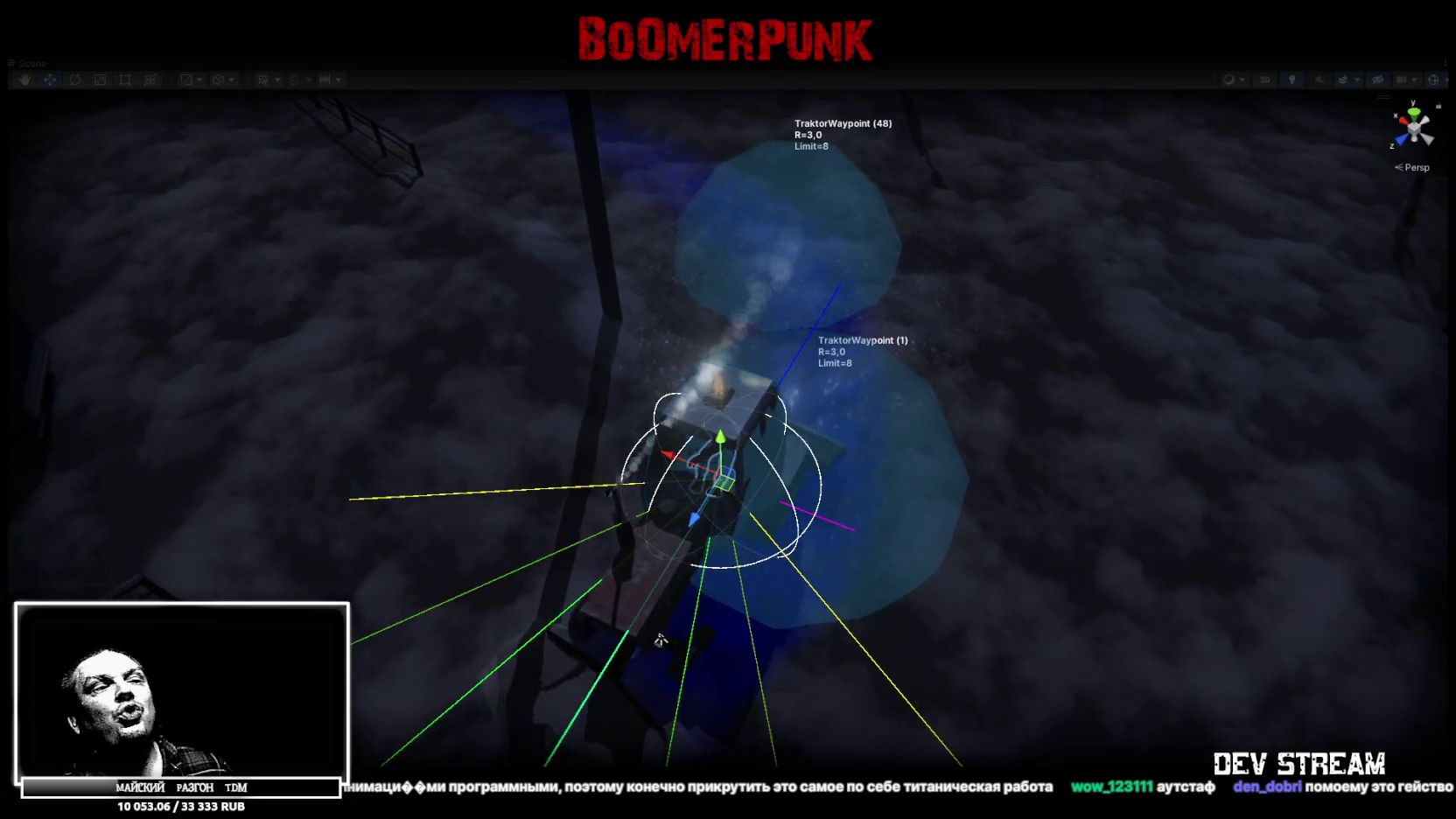
- Orbit to the tractor's railing side with the blue headlight beam, then switch to the browser
drag(618, 627, 590, 611)
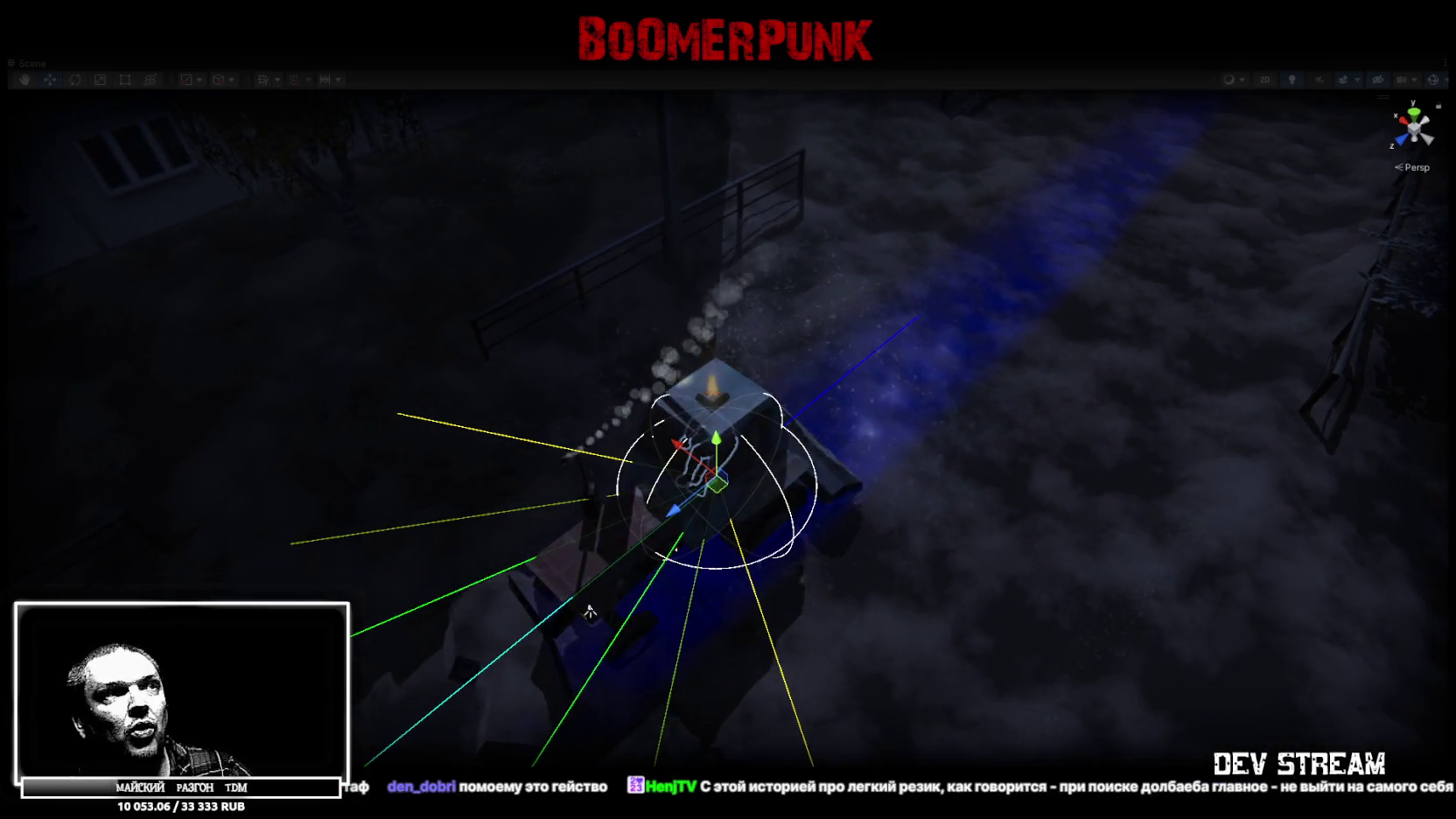
key(alt+Tab)
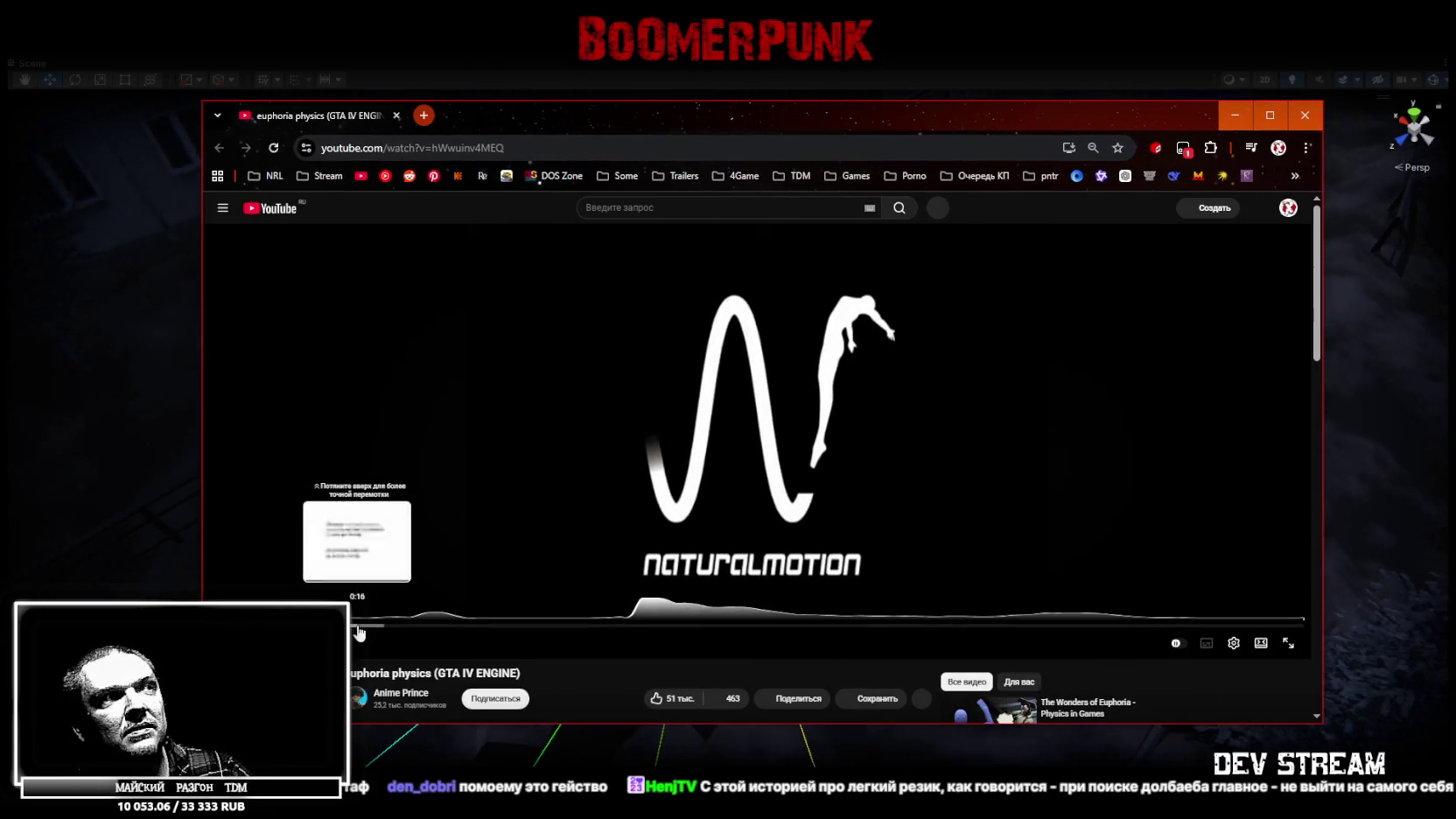
- Skip the euphoria physics video past the NaturalMotion intro and seek to the blue figure demo
drag(361, 626, 431, 629)
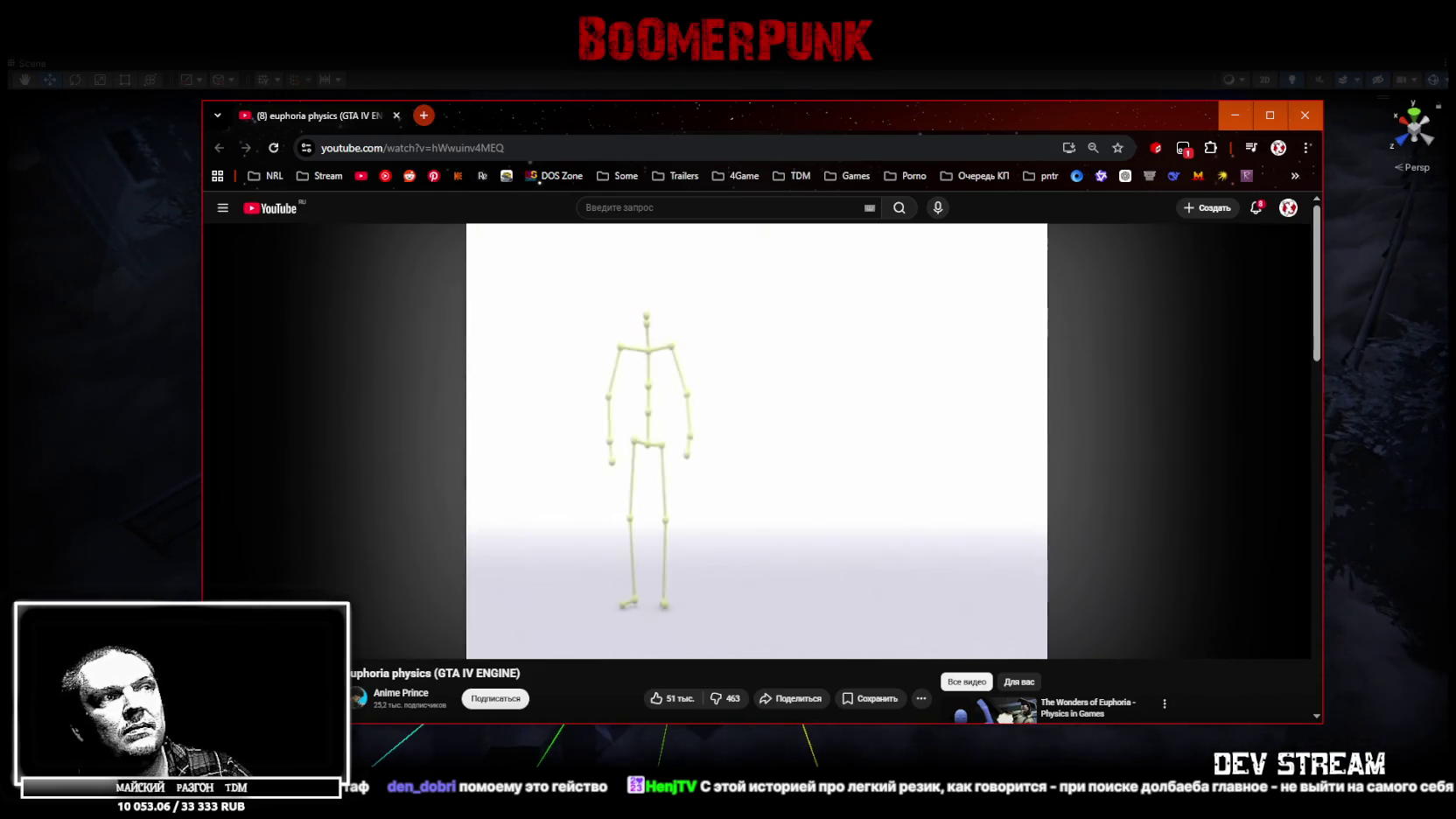
scroll(693, 574, down, 3)
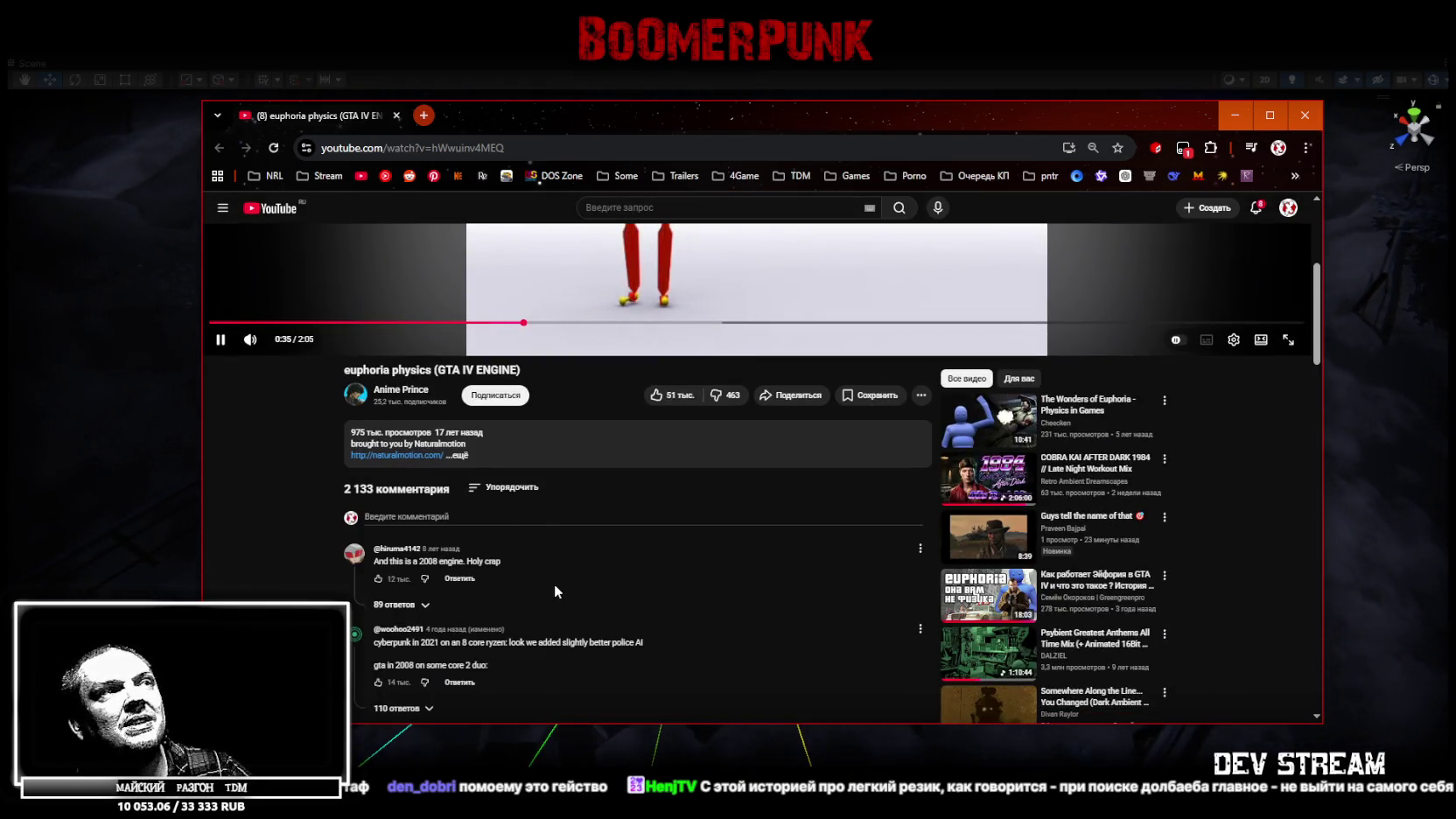
mouse_move(454, 442)
scroll(454, 442, up, 3)
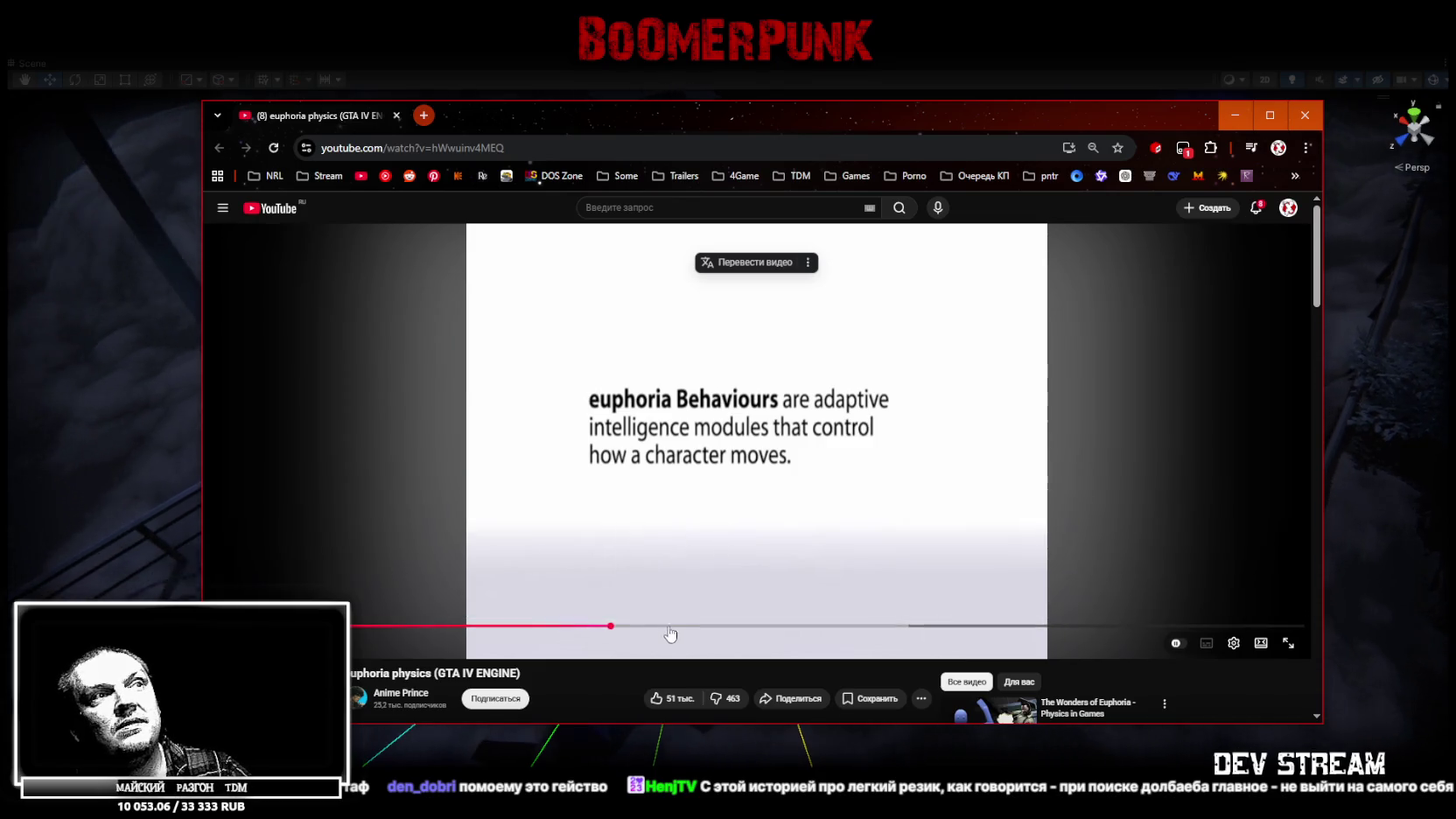
click(611, 648)
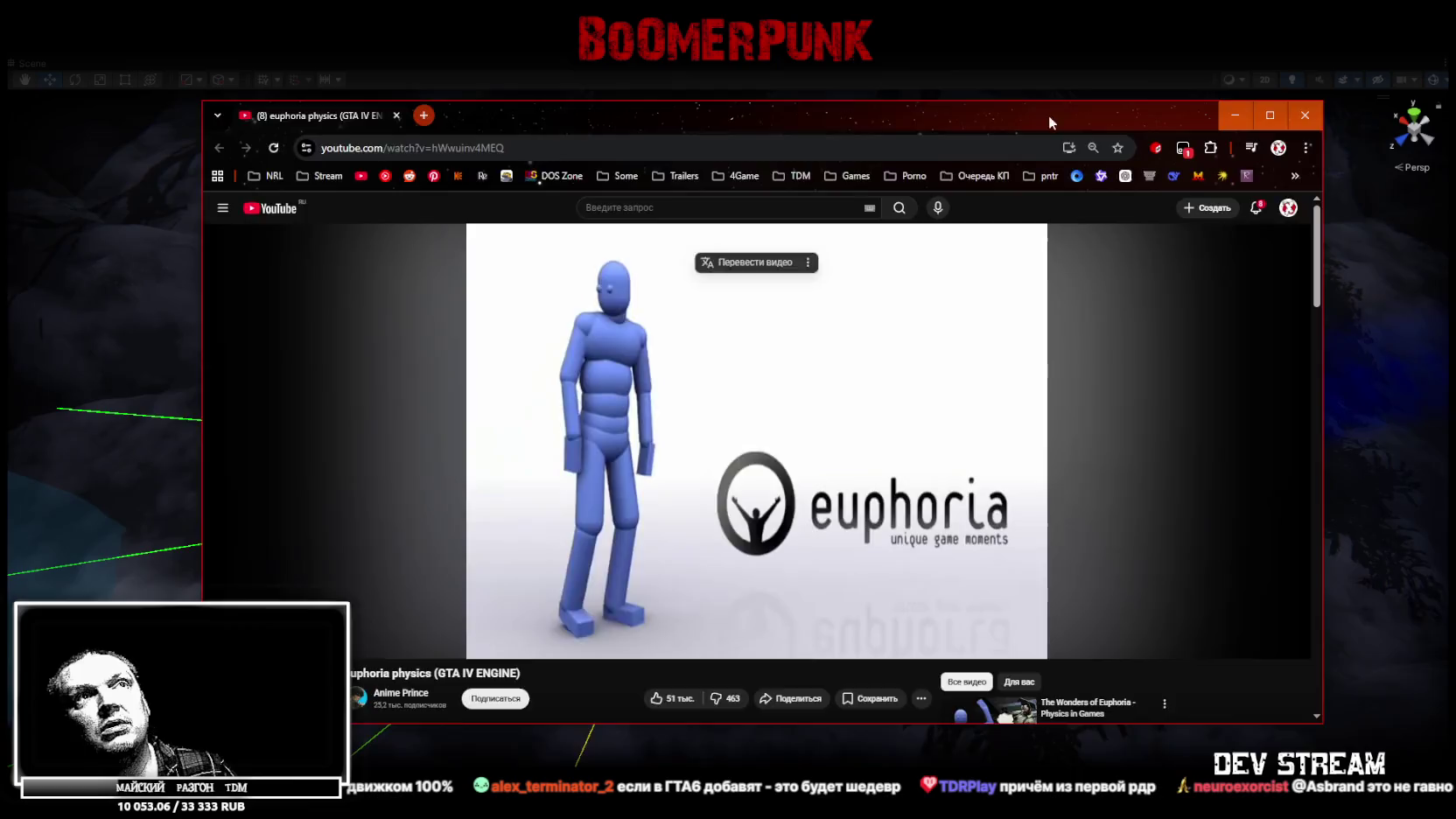
- Minimize the browser once the euphoria video reaches its closing logo
click(1235, 114)
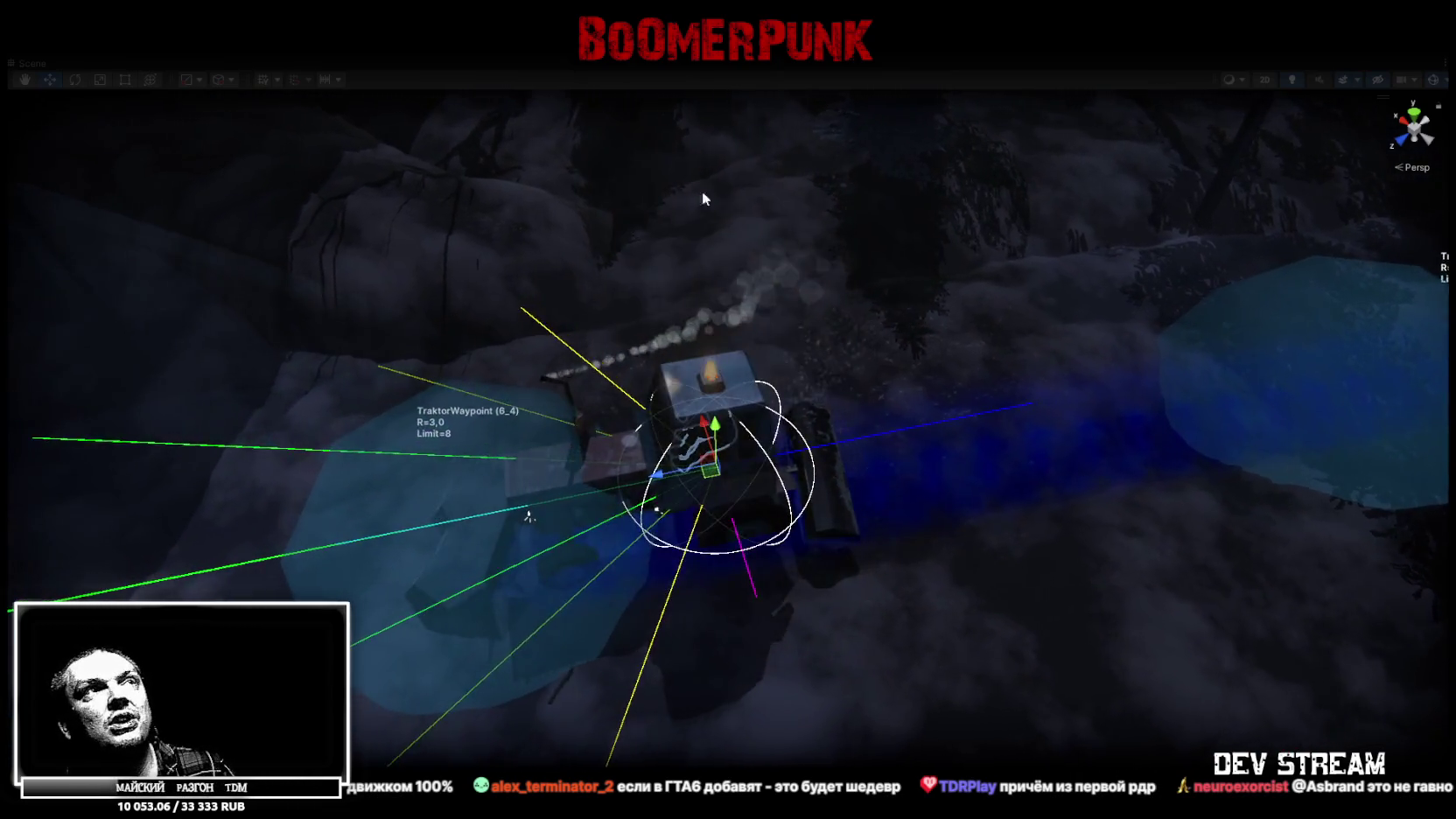
- Orbit toward the distant waypoints, then zoom in on the tractor cab
drag(802, 461, 1102, 121)
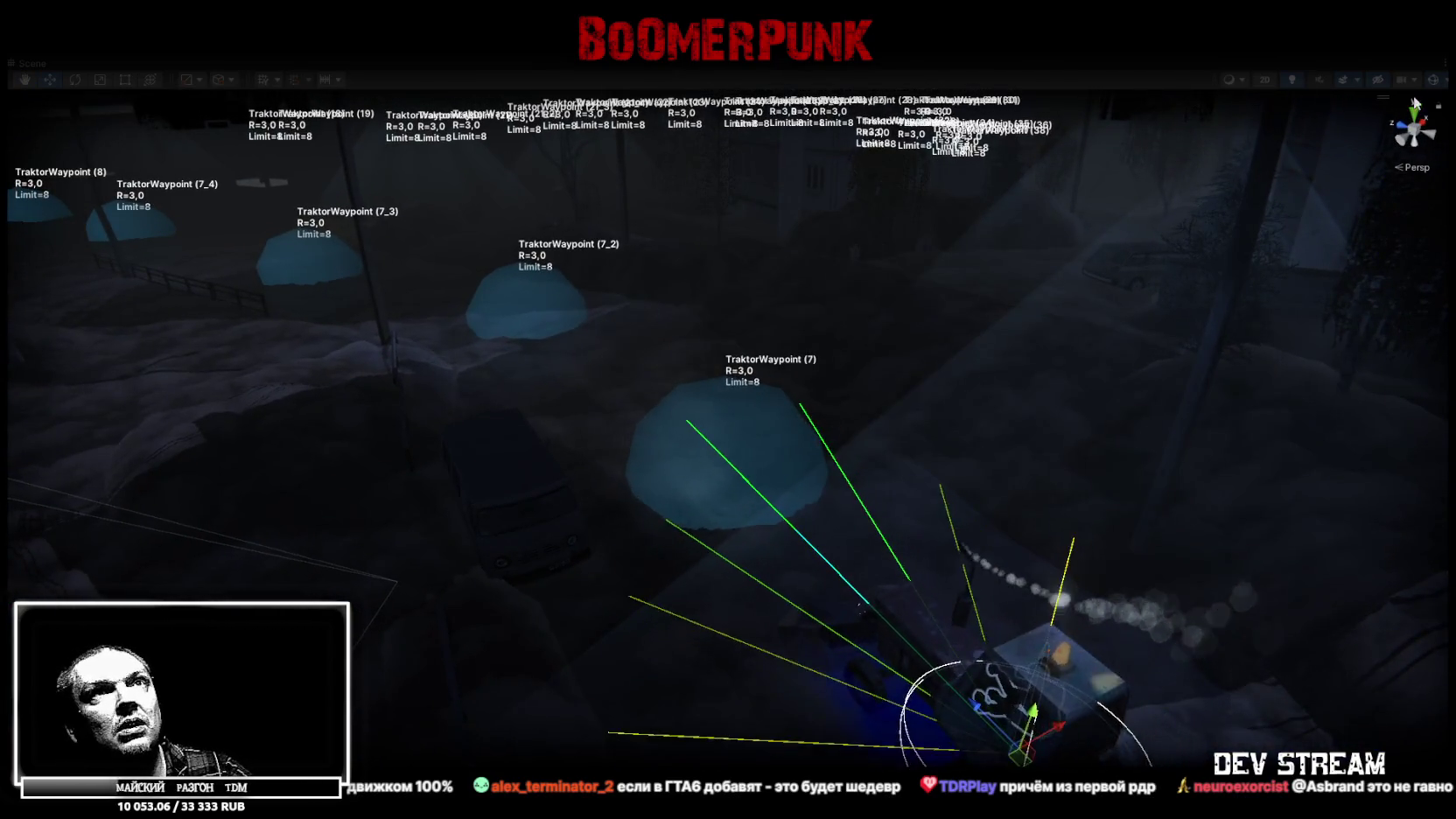
drag(972, 339, 1038, 339)
scroll(995, 326, up, 5)
scroll(783, 554, down, 8)
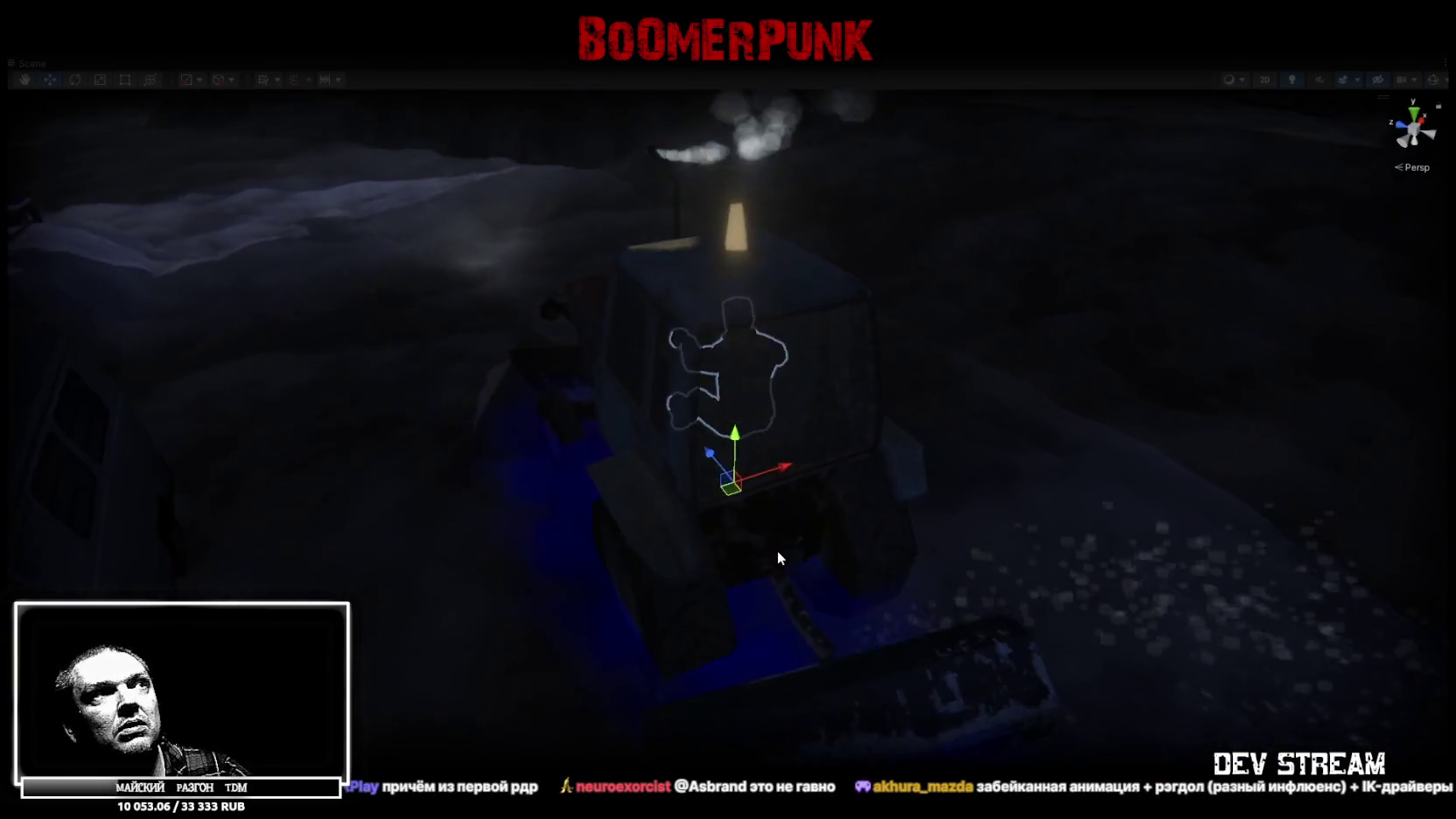
scroll(773, 549, up, 2)
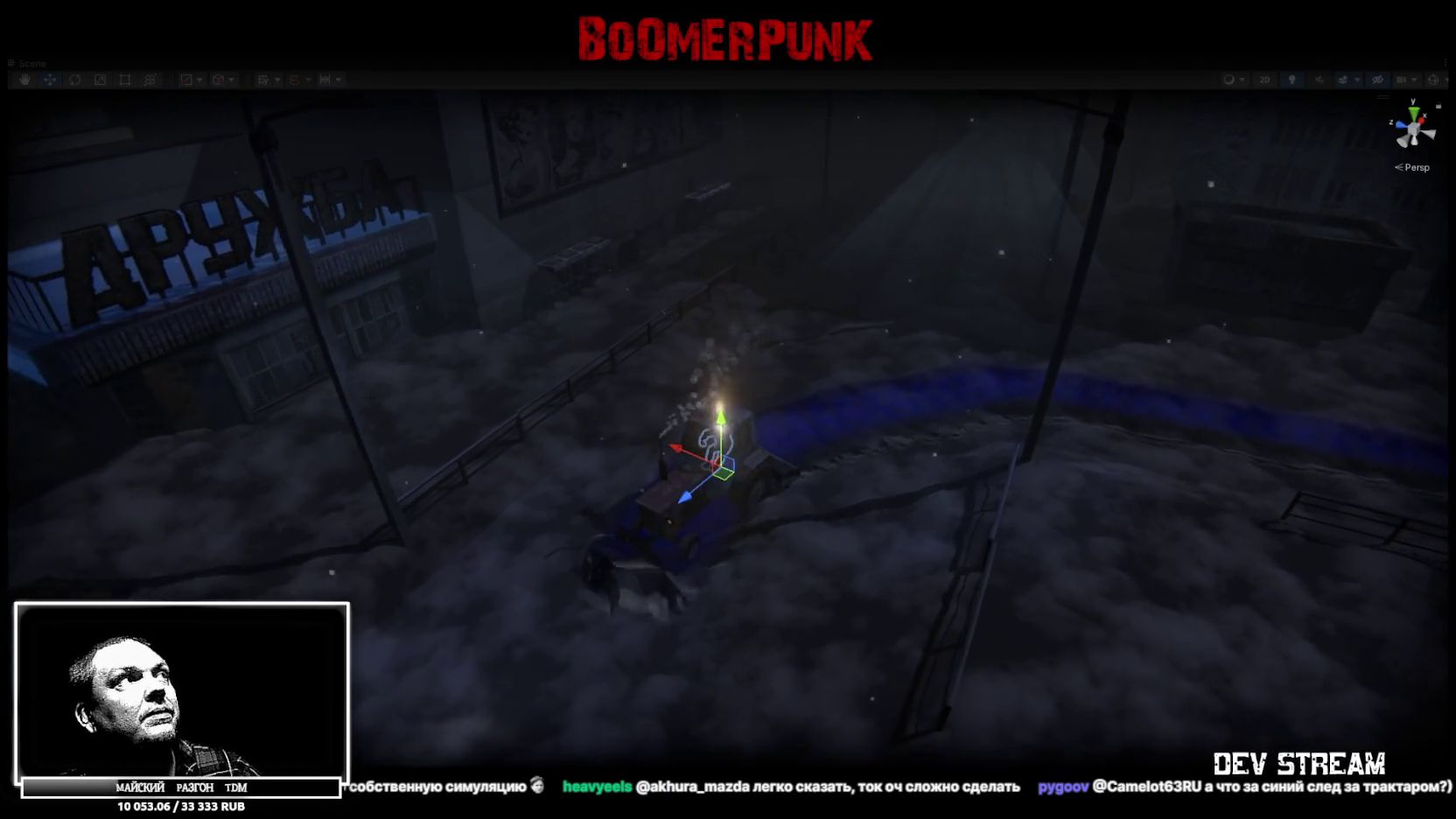
- Restore the full editor layout from the maximized Scene view and toggle between Game and Scene tabs
double_click(32, 63)
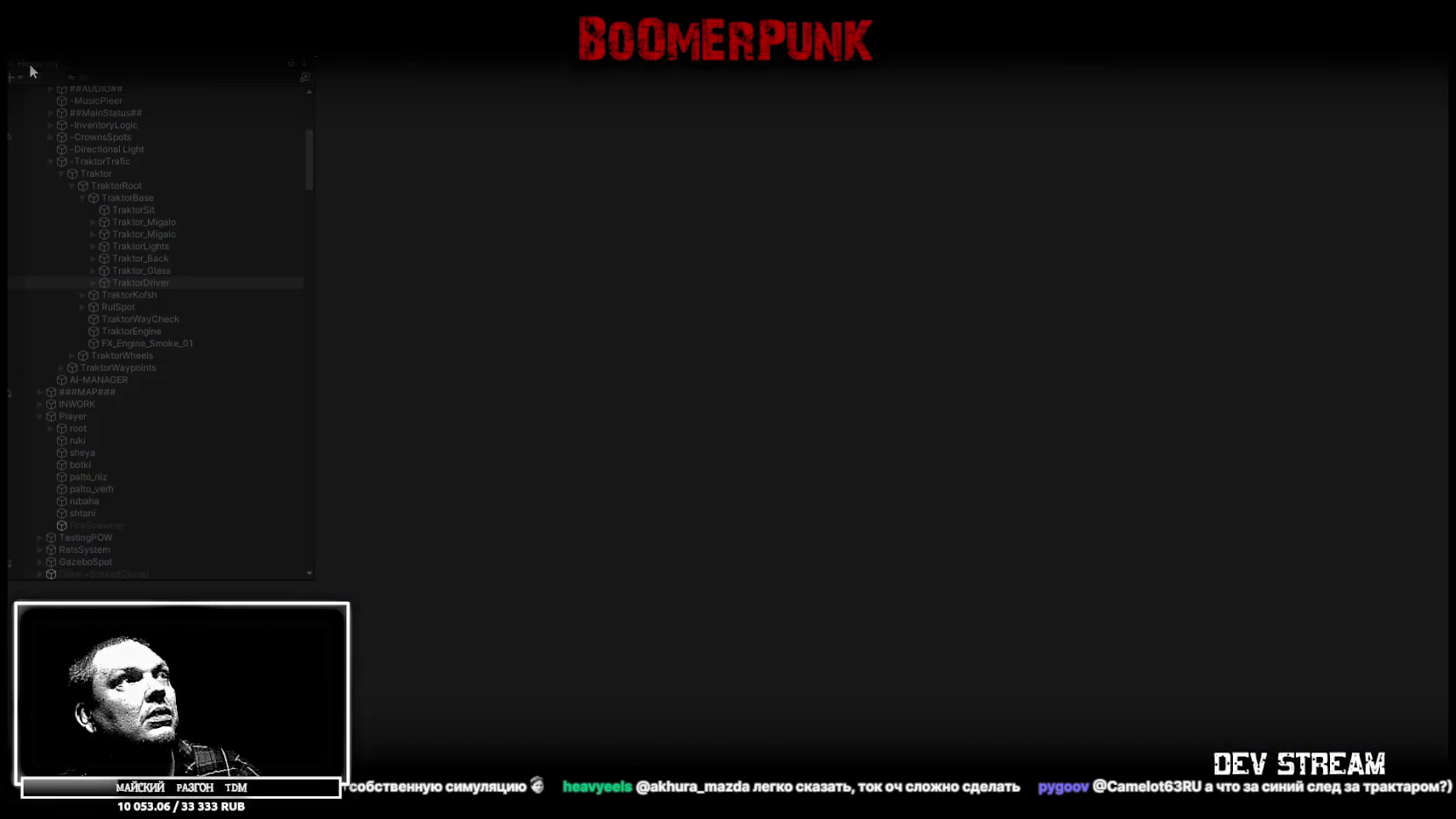
click(393, 63)
click(347, 63)
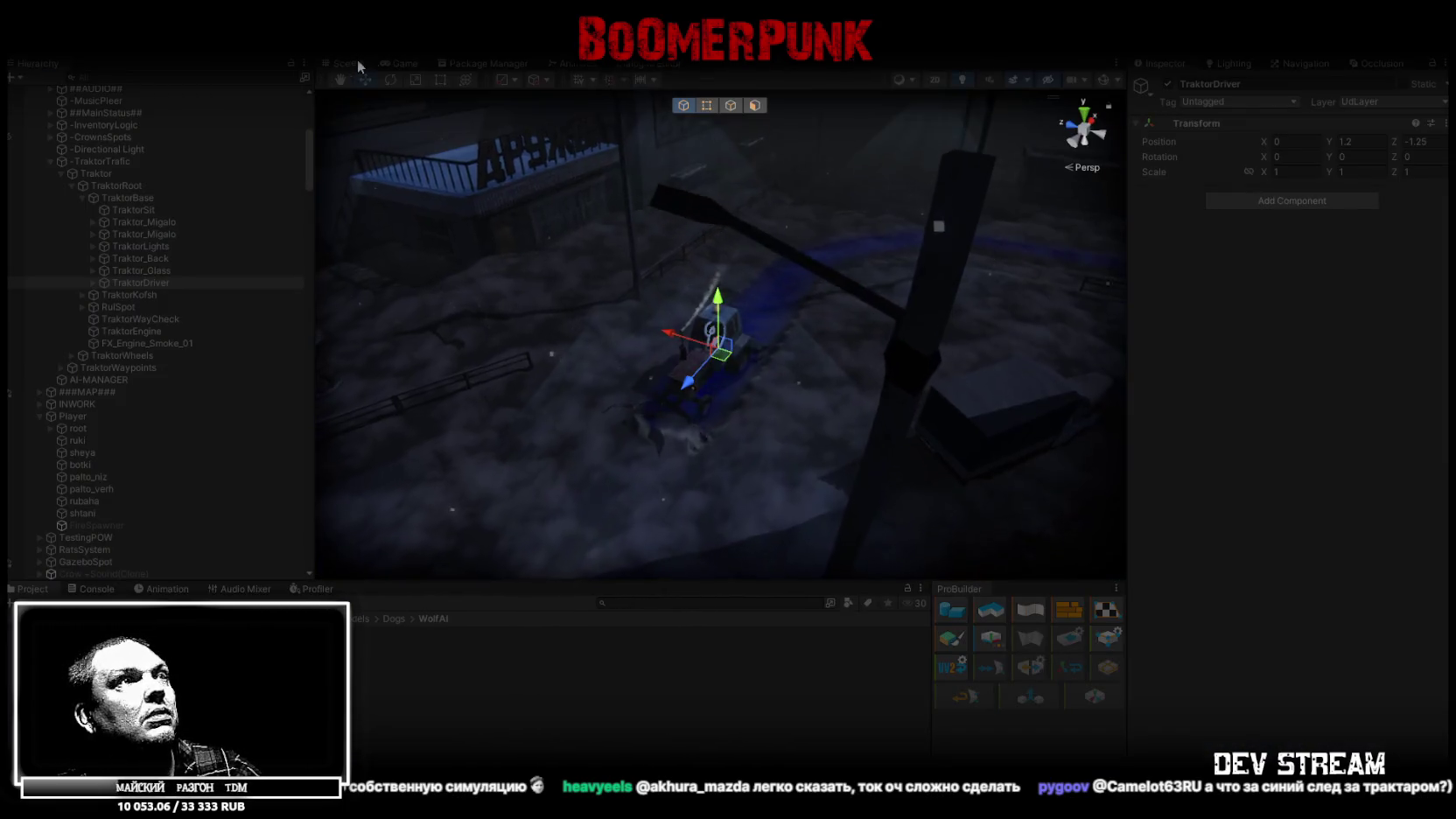
- Maximize the Game view and play-test as the tractor drives through the snow
click(405, 63)
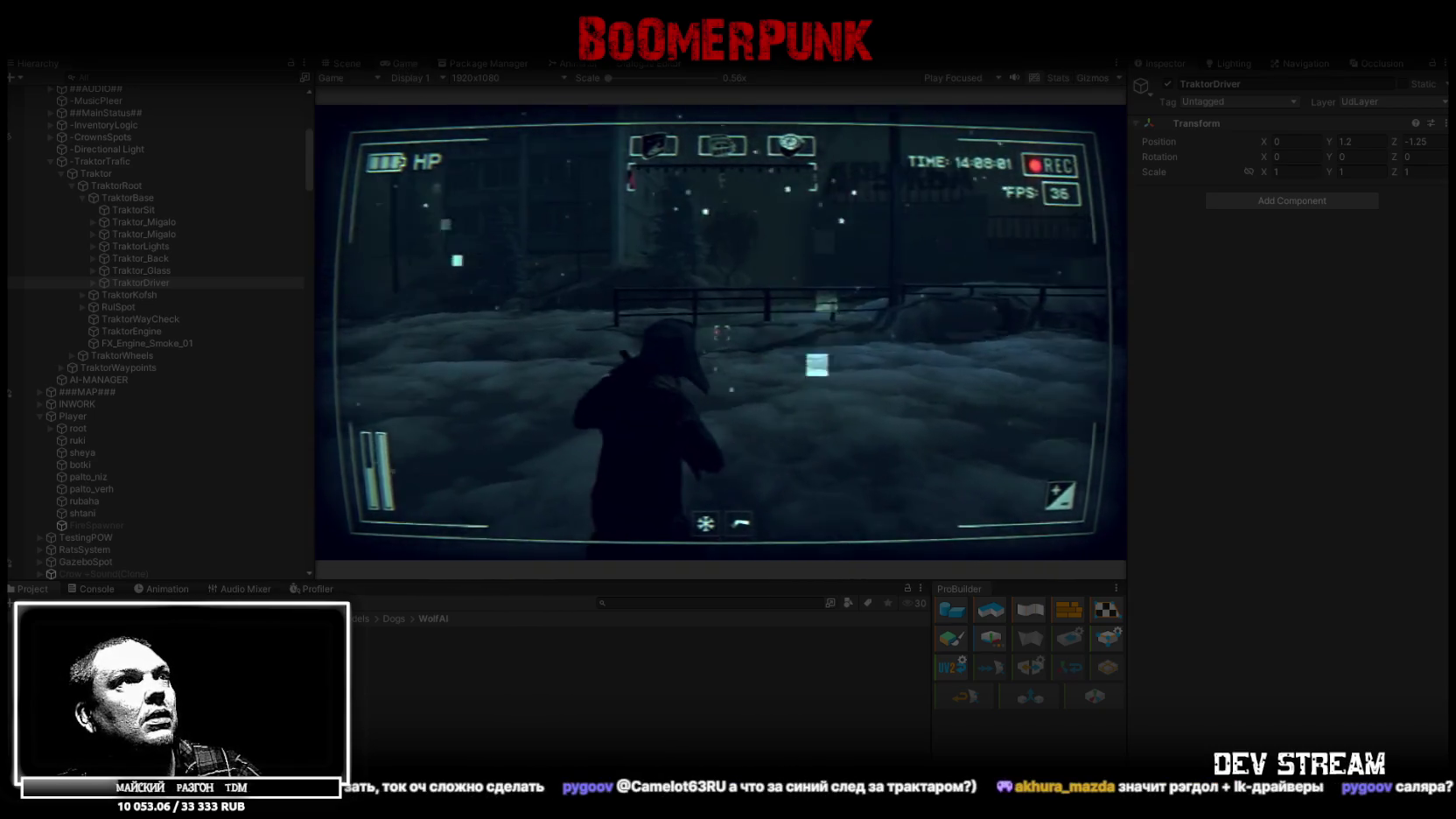
double_click(408, 65)
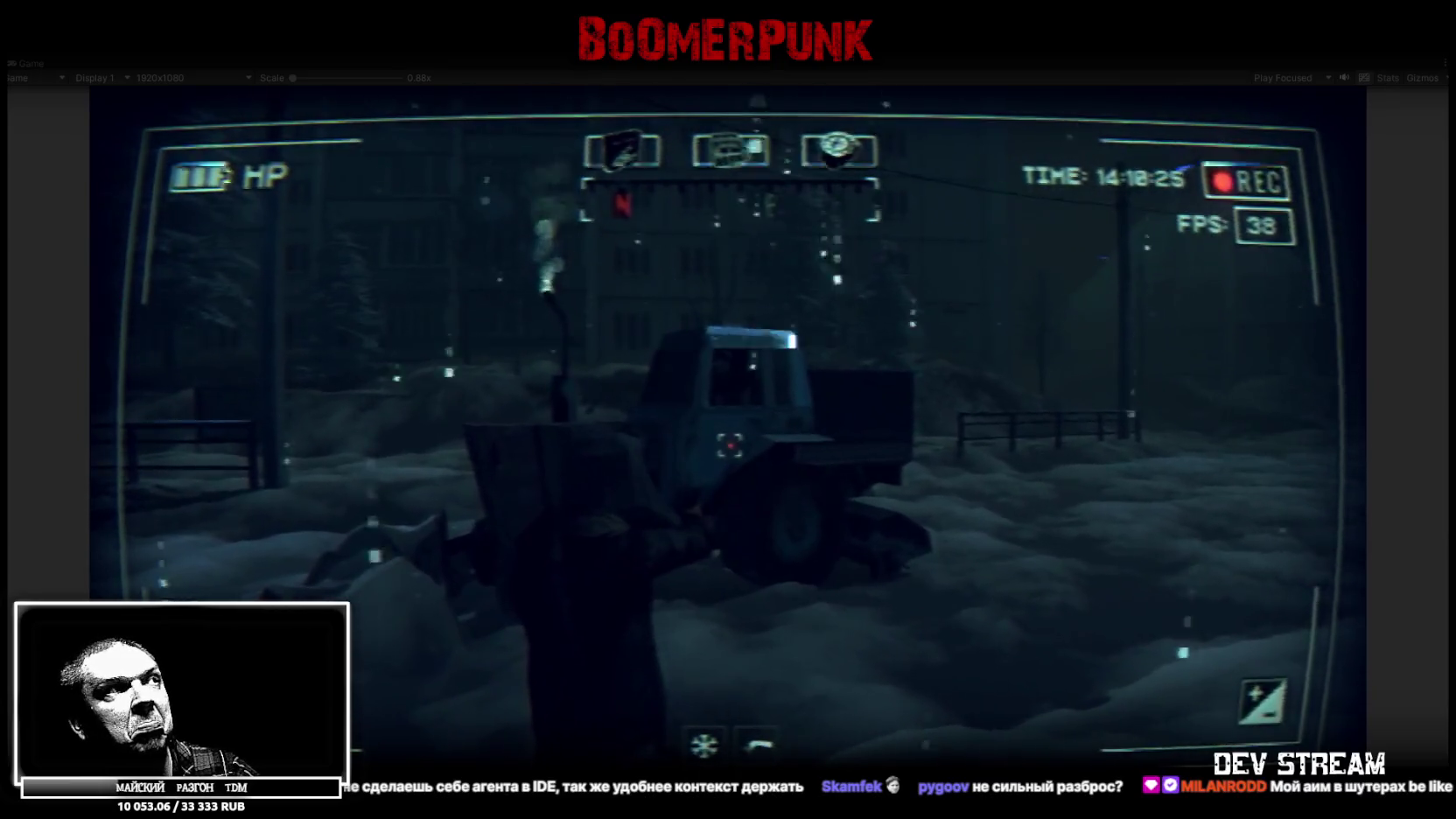
key(Tab)
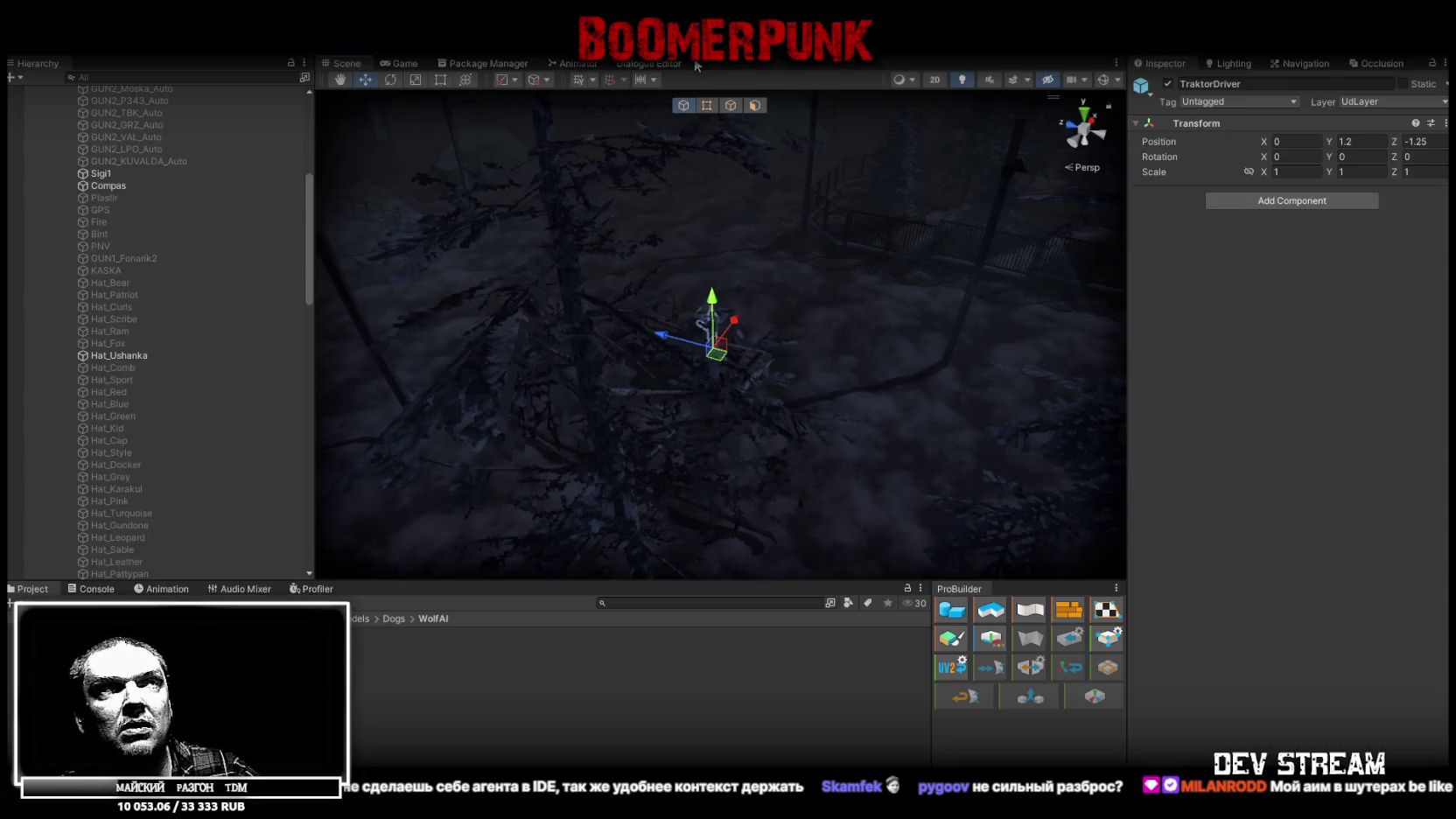
- Check the Console for errors, return to Project, and switch off Scene view fog and effects
click(97, 589)
click(35, 589)
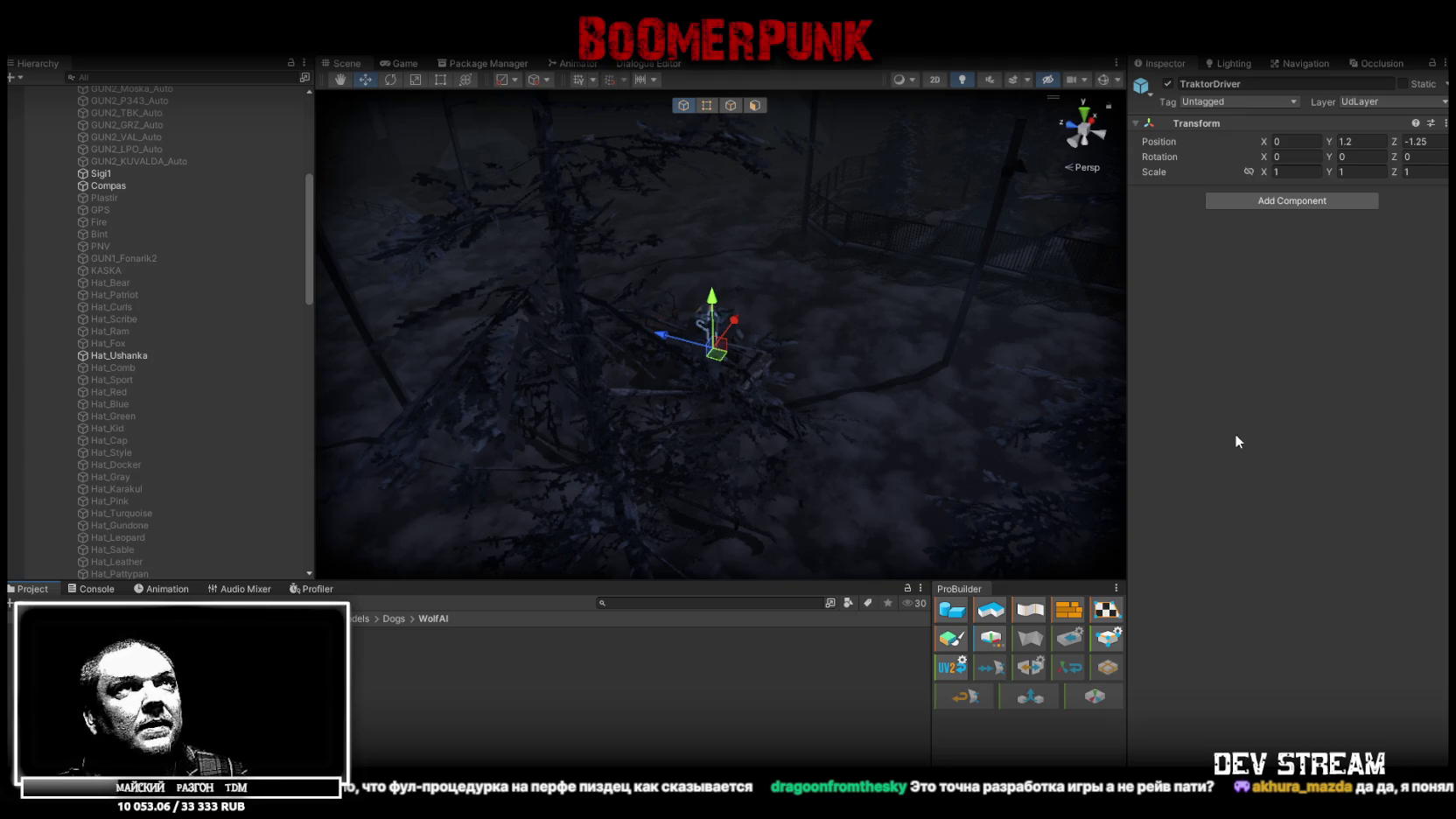
click(1014, 80)
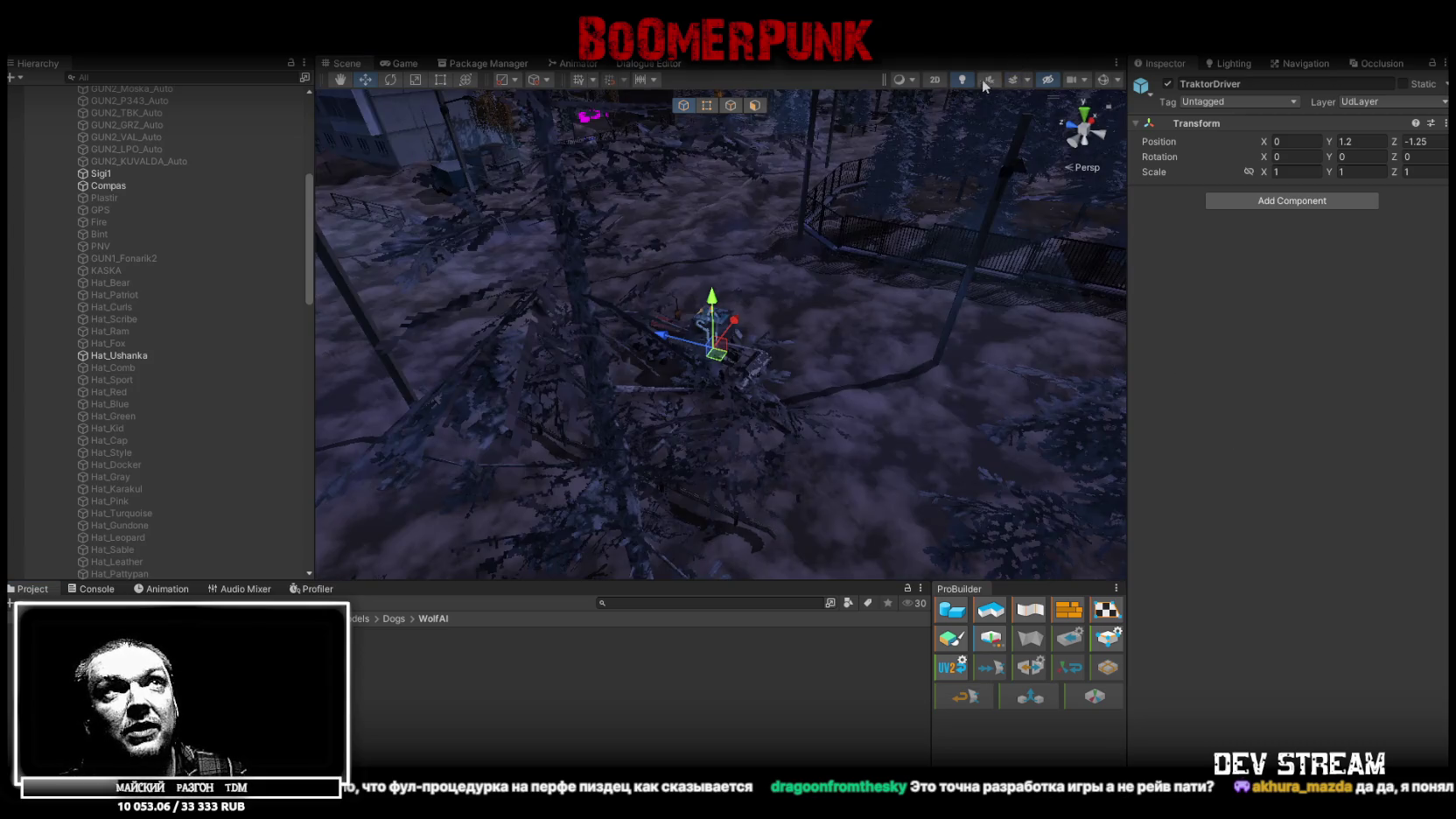
- Turn on Scene lighting and orbit to see the red tractor from behind
click(962, 79)
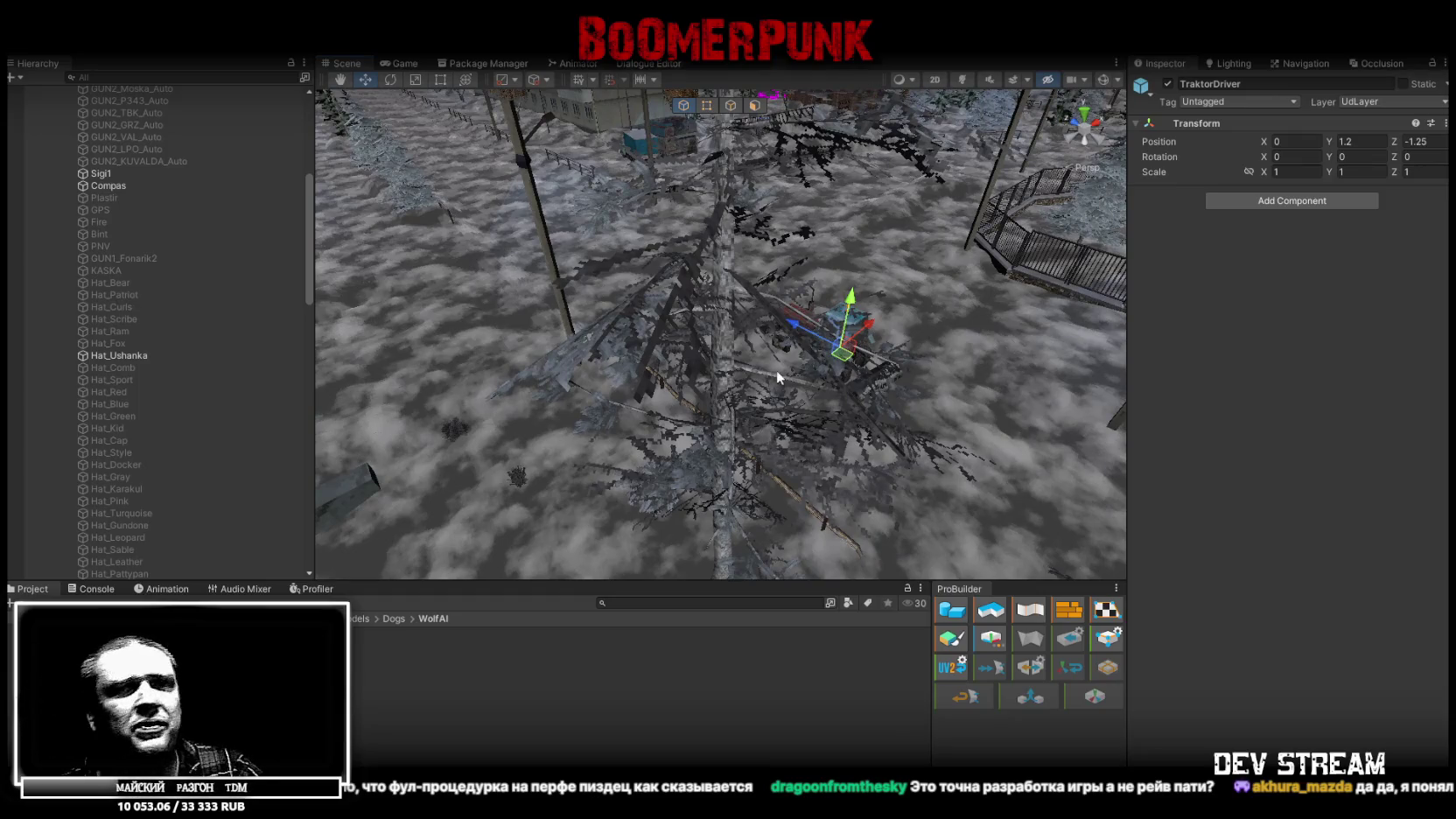
mouse_move(804, 279)
mouse_down()
mouse_move(1015, 271)
mouse_move(895, 251)
mouse_up()
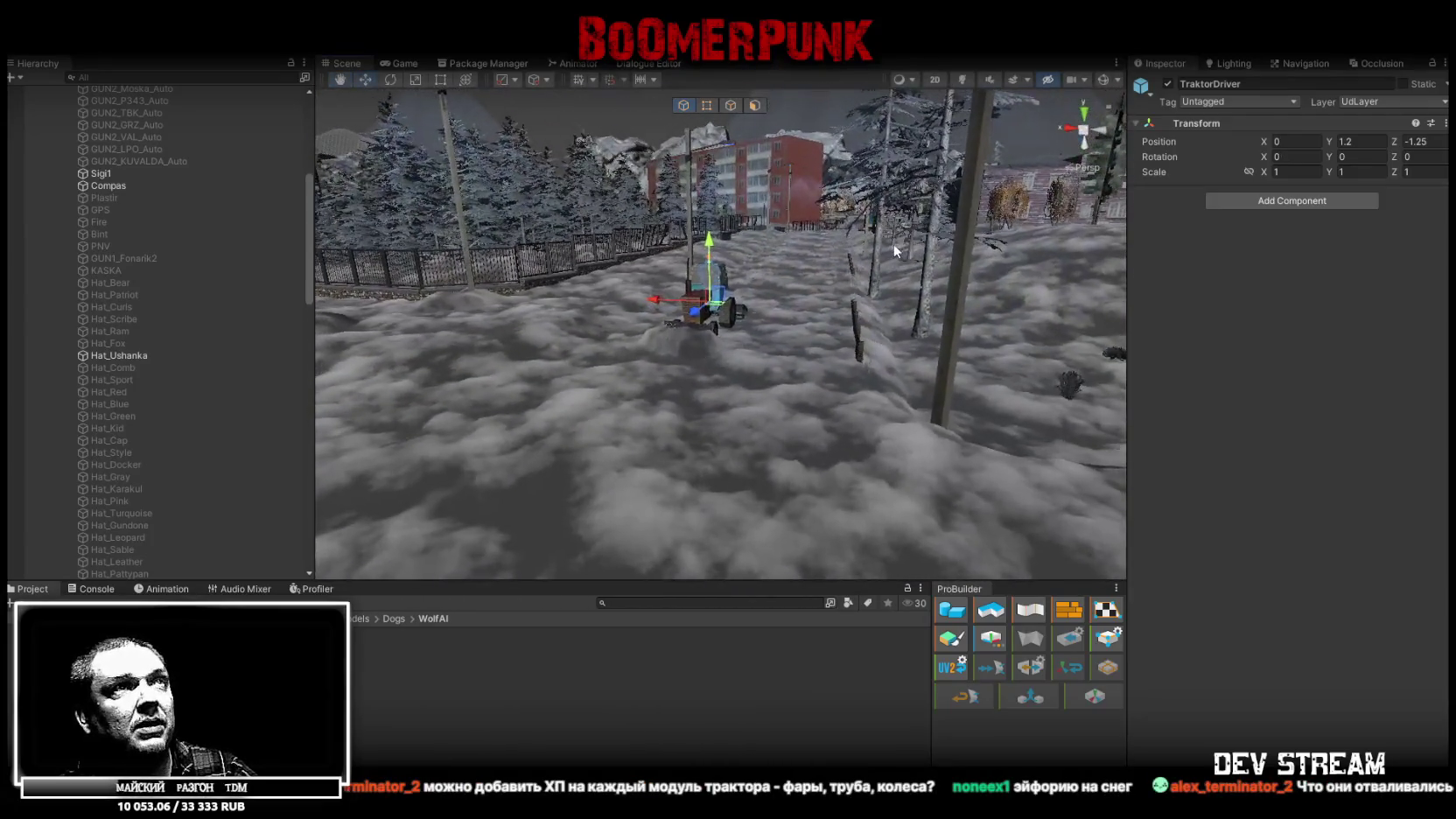